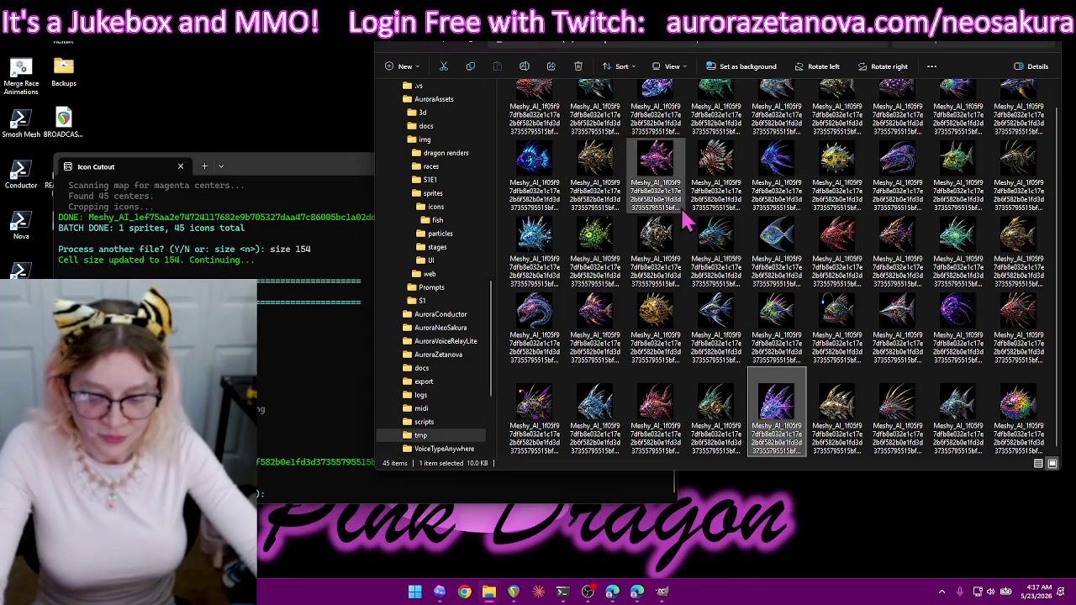
- Drag the 45 selected fish icons from tmp onto the fish folder, then refocus the Icon Cutout terminal
{"action": "left_click_drag", "start_coordinate": [525, 177], "coordinate": [469, 225]}
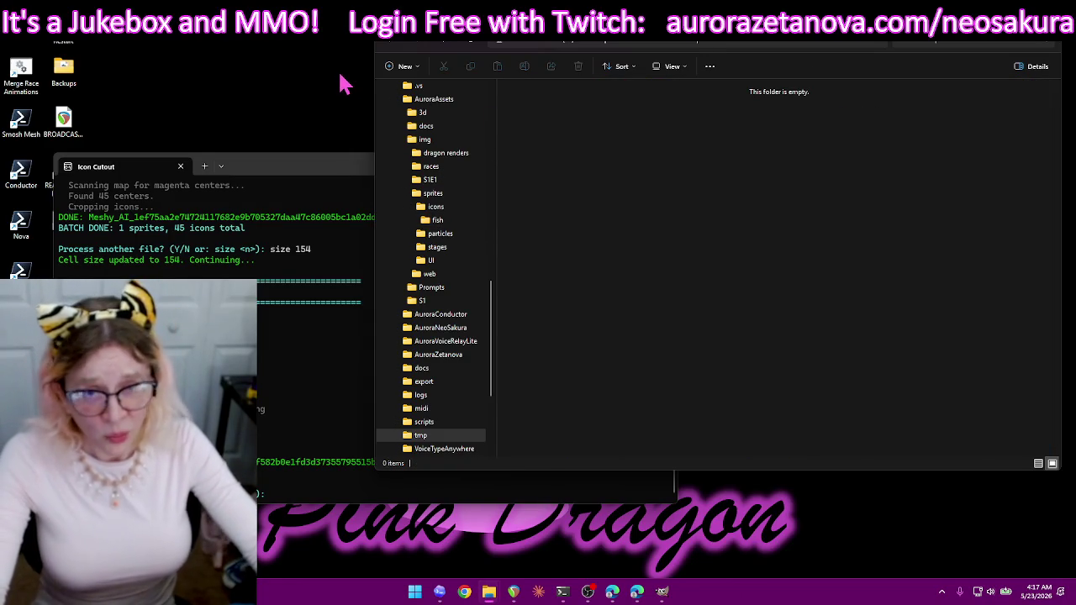
{"action": "left_click", "coordinate": [285, 168]}
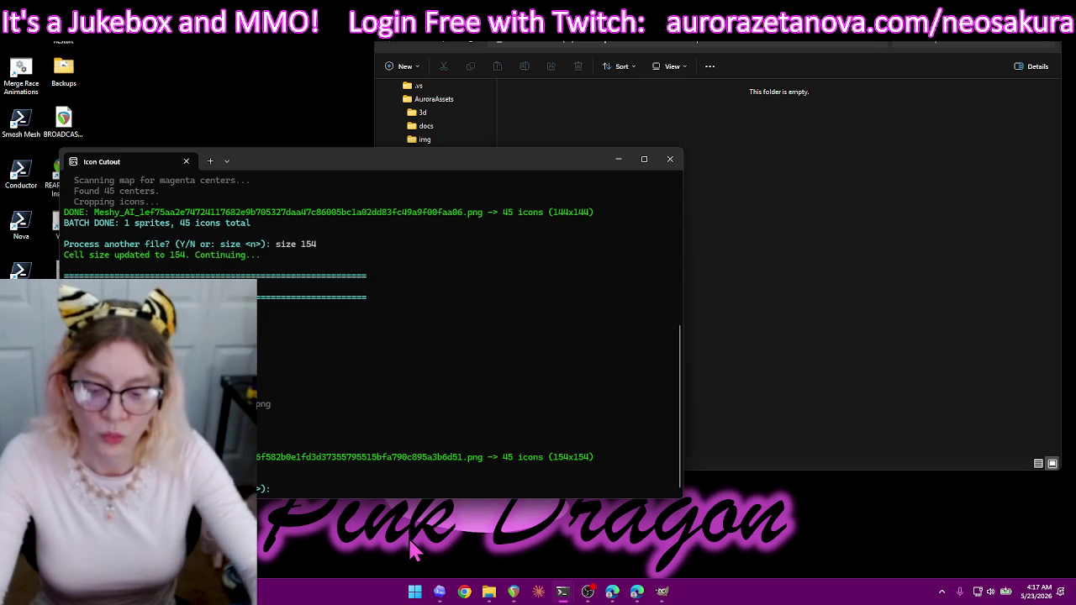
- Cut another fish sprite sheet into 45 icons at 154 px using map1.png as the grid map
{"action": "type", "text": "y"}
{"action": "key", "text": "Return"}
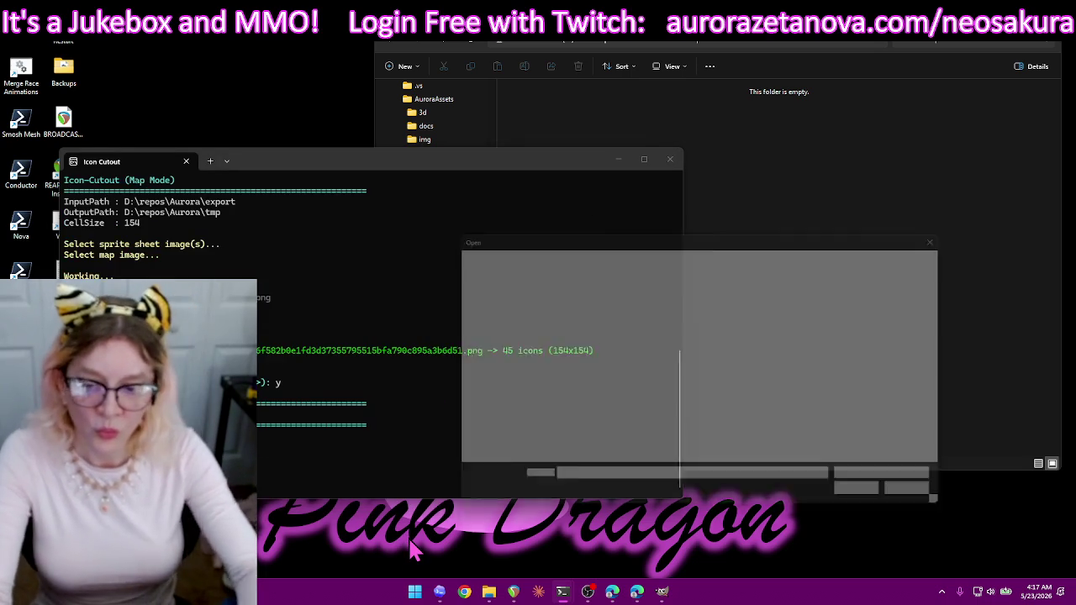
{"action": "left_click", "coordinate": [696, 383]}
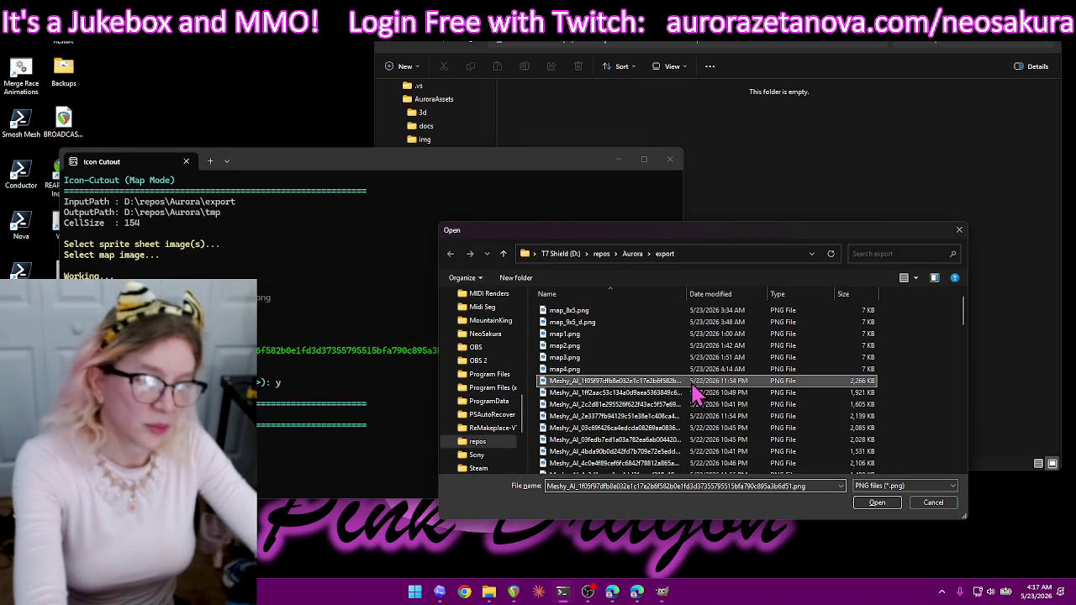
{"action": "double_click", "coordinate": [695, 387]}
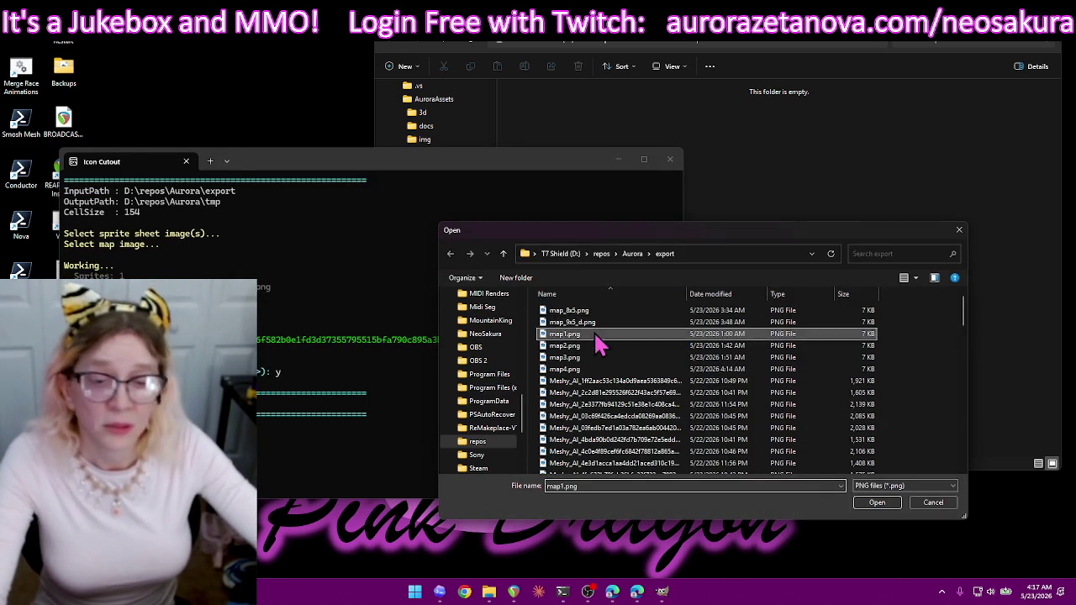
{"action": "double_click", "coordinate": [600, 341]}
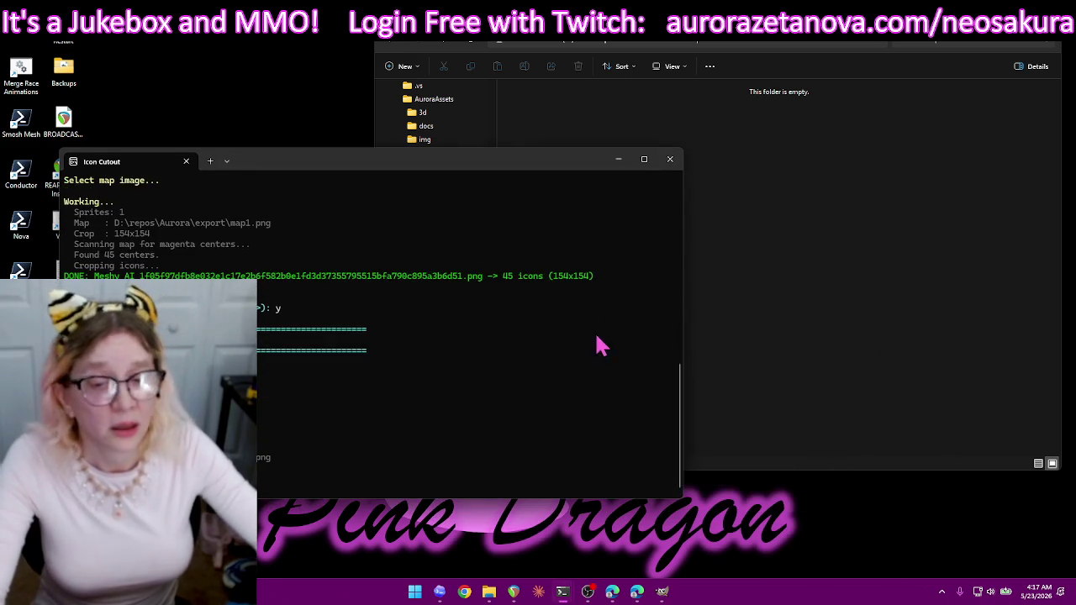
{"action": "left_click", "coordinate": [805, 42]}
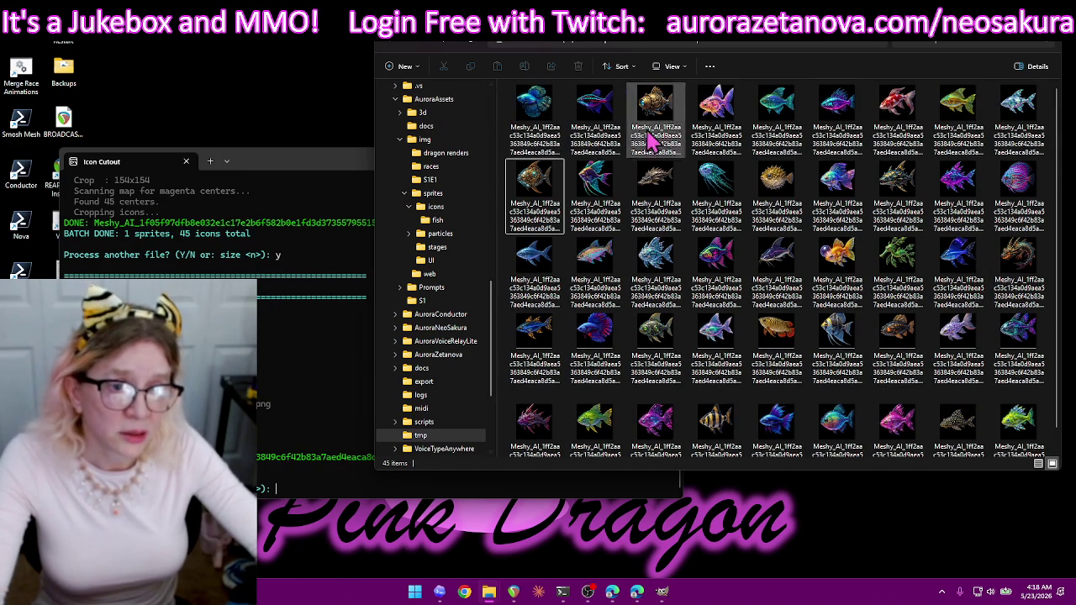
- Delete the nine fourth-row icons from tmp and move the remaining 36 into the fish folder
{"action": "left_click", "coordinate": [553, 349]}
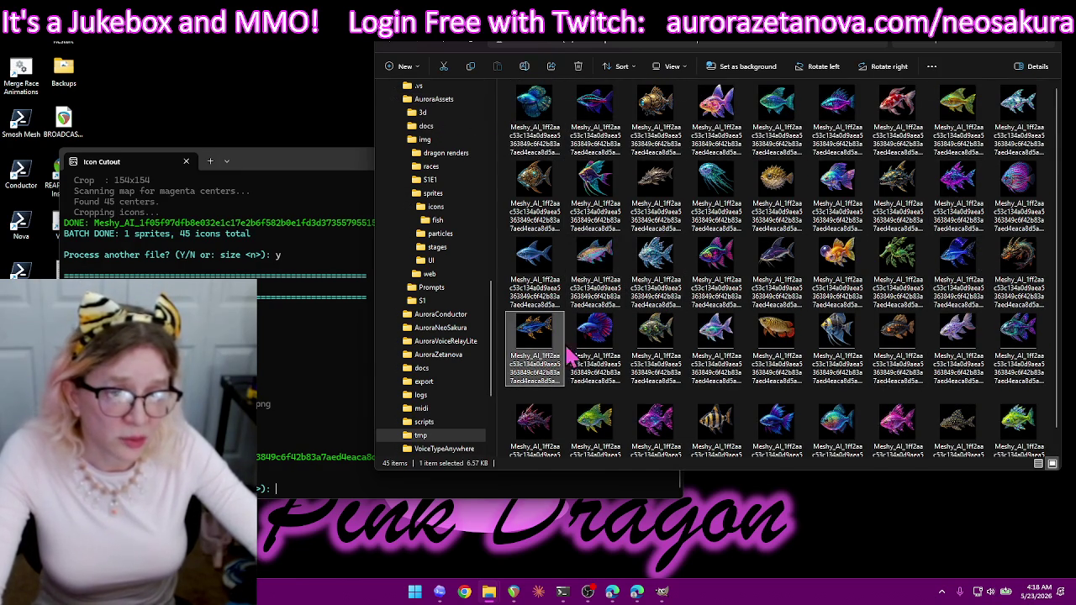
{"action": "left_click", "coordinate": [1020, 336], "text": "shift"}
{"action": "scroll", "coordinate": [925, 320], "scroll_direction": "down", "scroll_amount": 1}
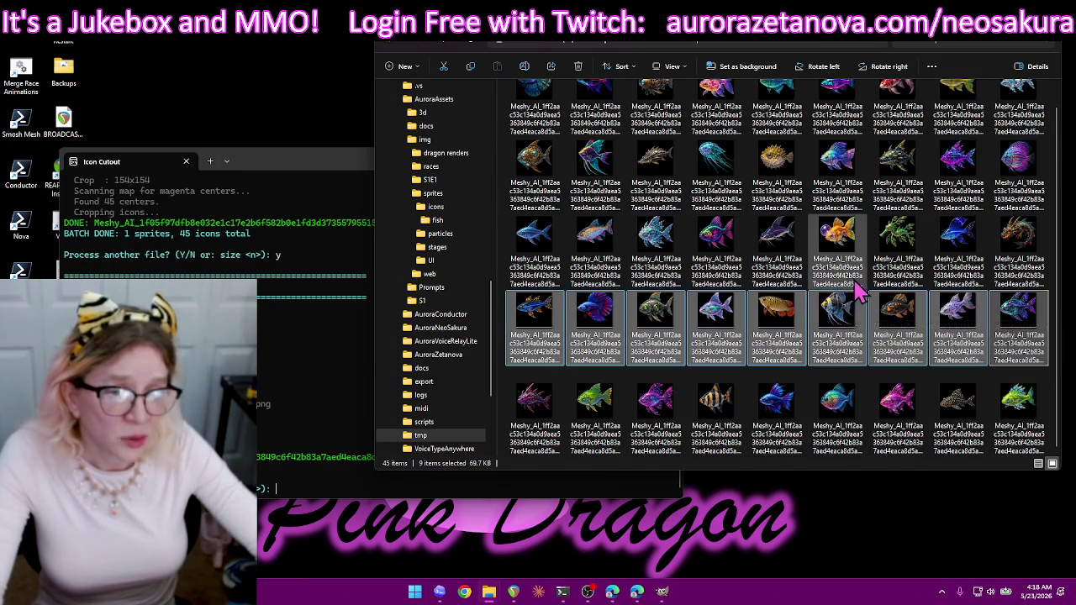
{"action": "key", "text": "Delete"}
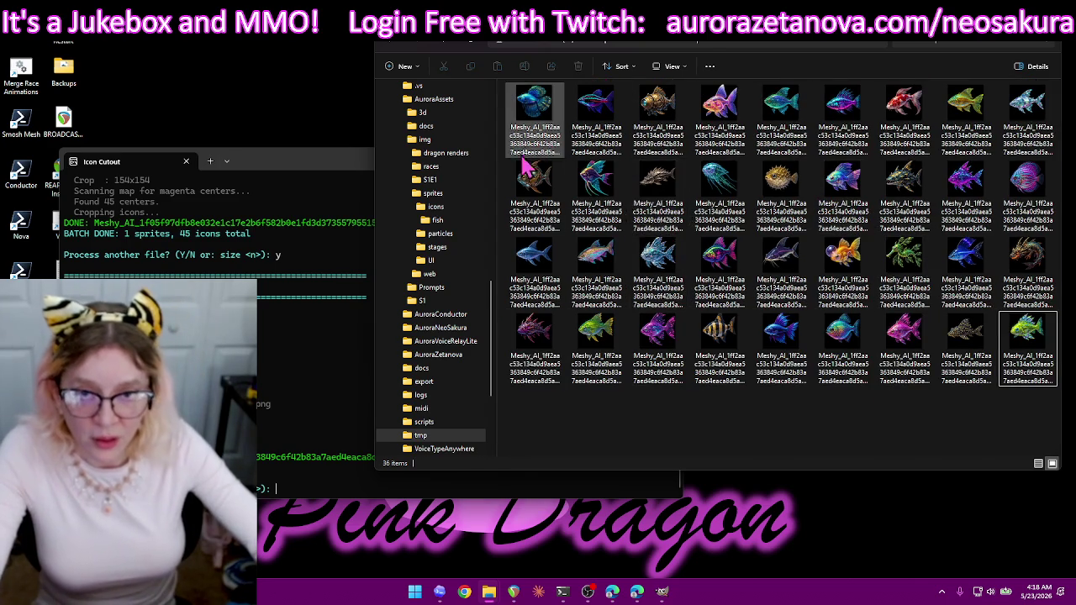
{"action": "key", "text": "ctrl+a"}
{"action": "mouse_move", "coordinate": [542, 206]}
{"action": "left_mouse_down"}
{"action": "mouse_move", "coordinate": [465, 240]}
{"action": "mouse_move", "coordinate": [281, 381]}
{"action": "left_mouse_up"}
{"action": "left_click", "coordinate": [310, 399]}
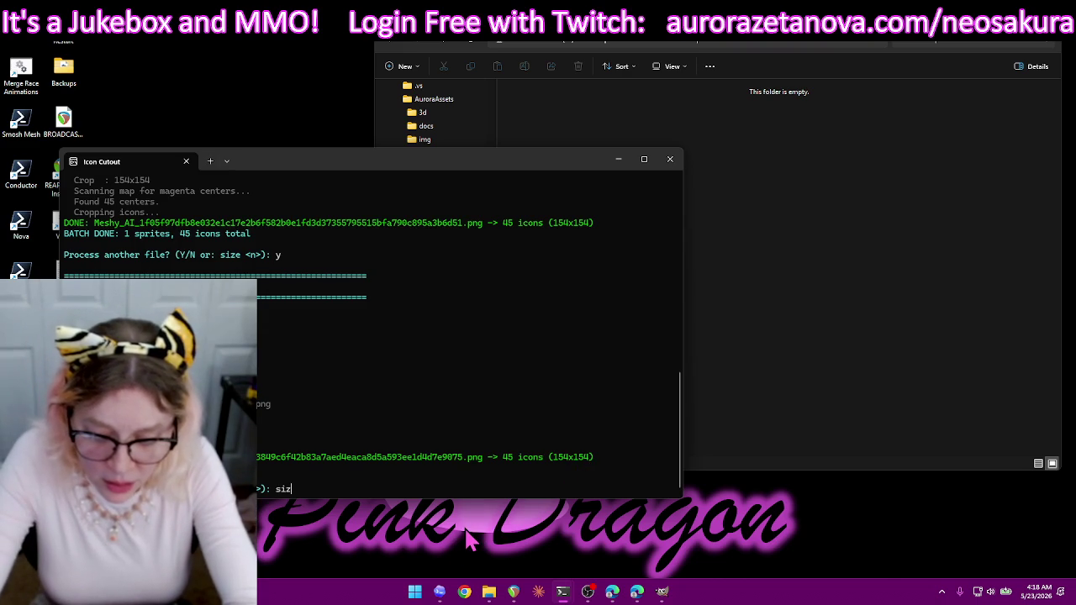
- Set the cell size to 148, cut the fish sprite sheet, and delete the 45 resulting icons from tmp
{"action": "type", "text": "e 148"}
{"action": "key", "text": "Return"}
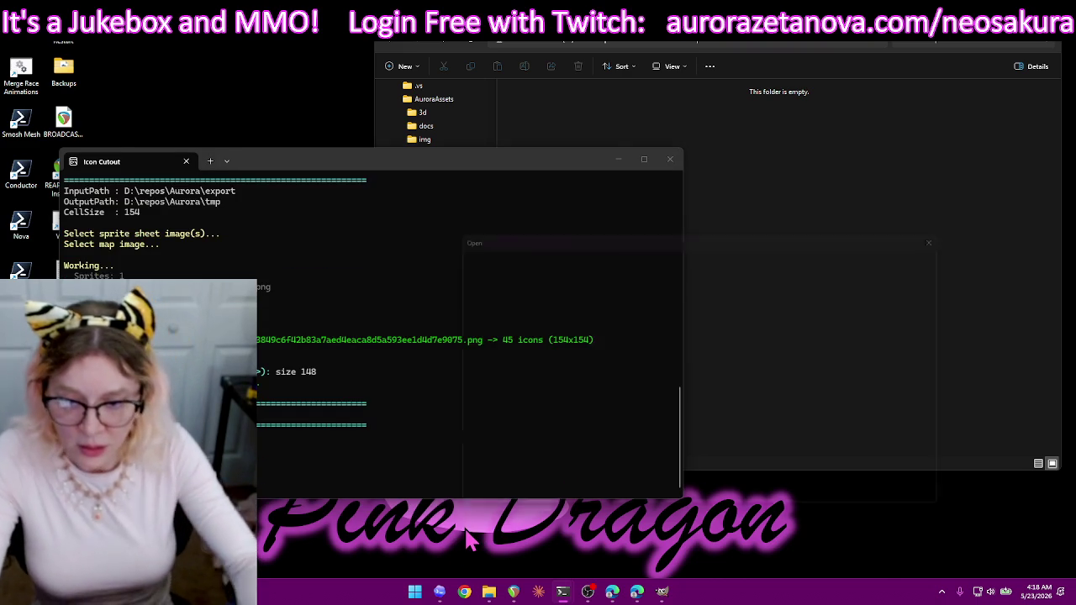
{"action": "double_click", "coordinate": [631, 383]}
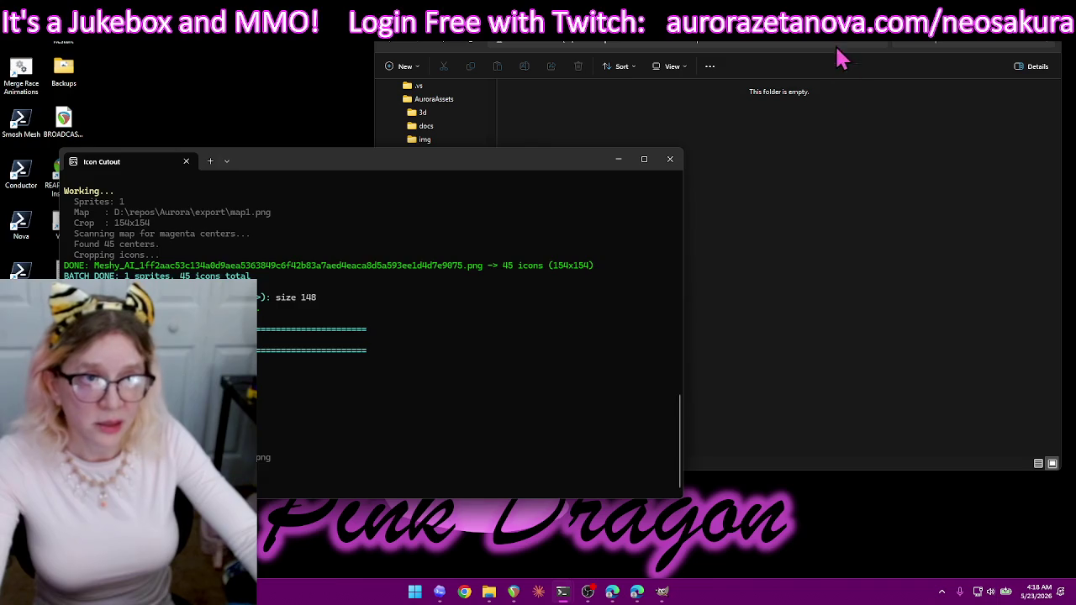
{"action": "left_click", "coordinate": [845, 74]}
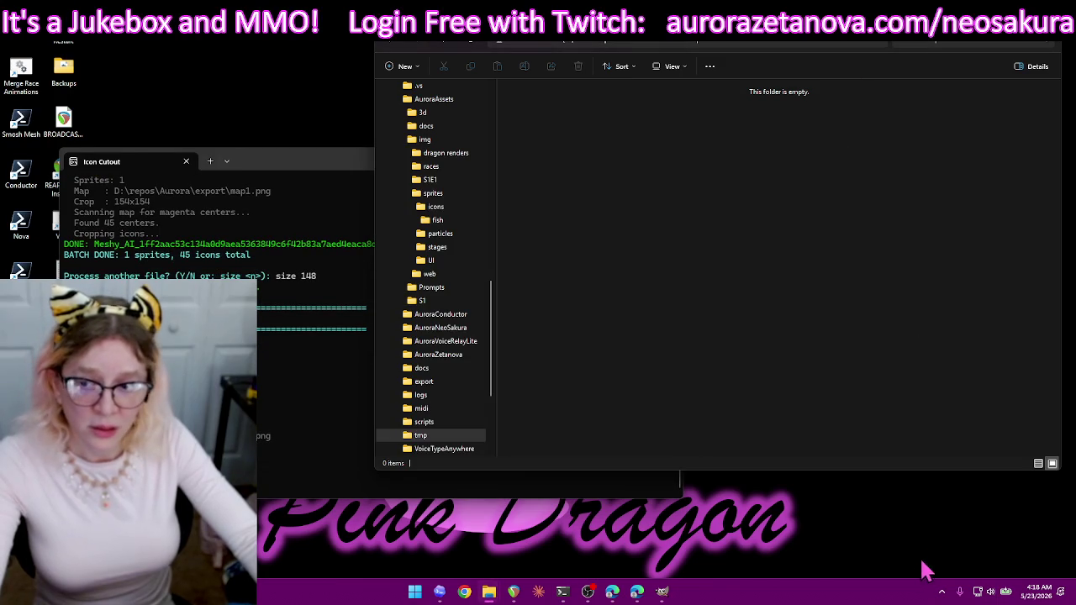
{"action": "key", "text": "Return"}
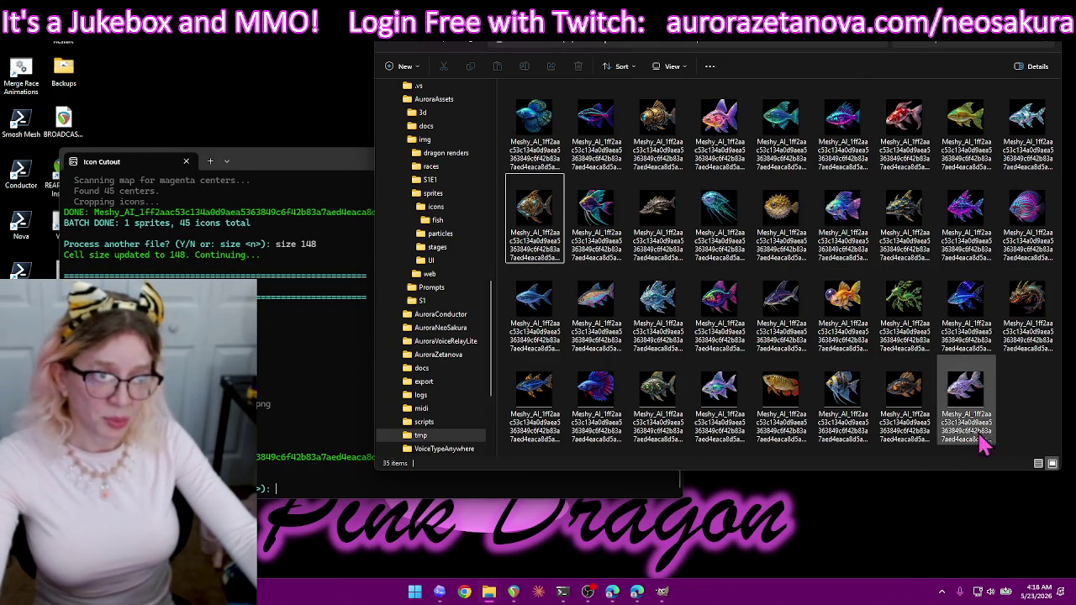
{"action": "scroll", "coordinate": [1009, 408], "scroll_direction": "down", "scroll_amount": 2}
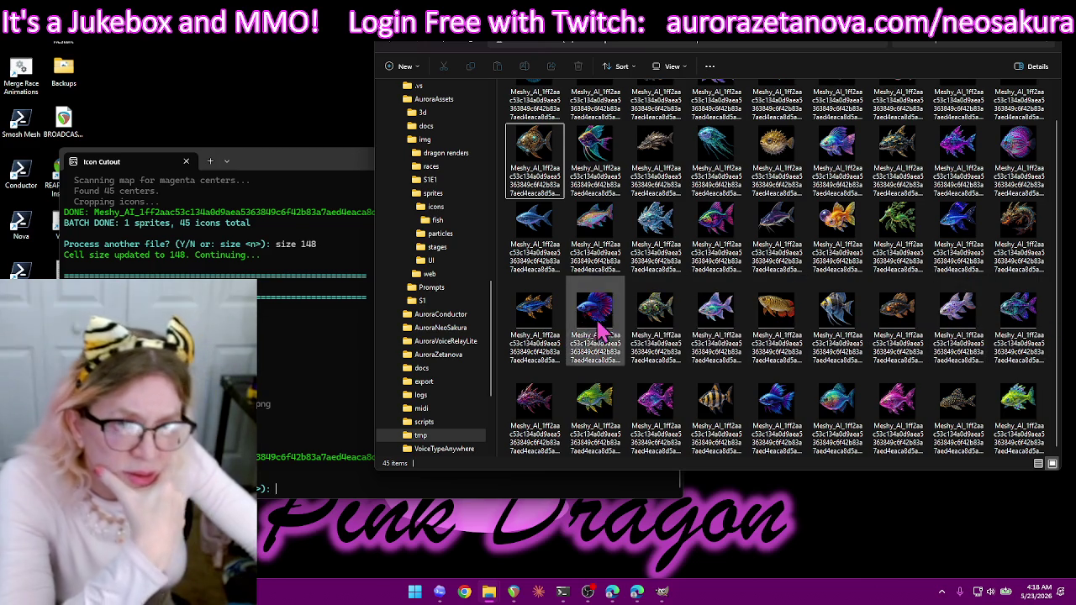
{"action": "key", "text": "ctrl+a"}
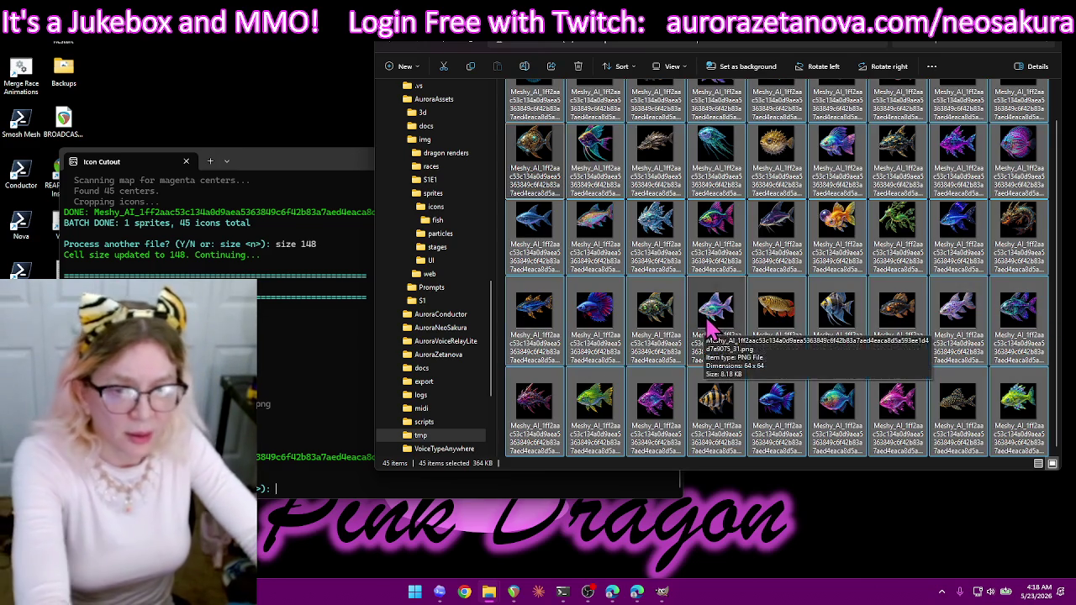
{"action": "key", "text": "Delete"}
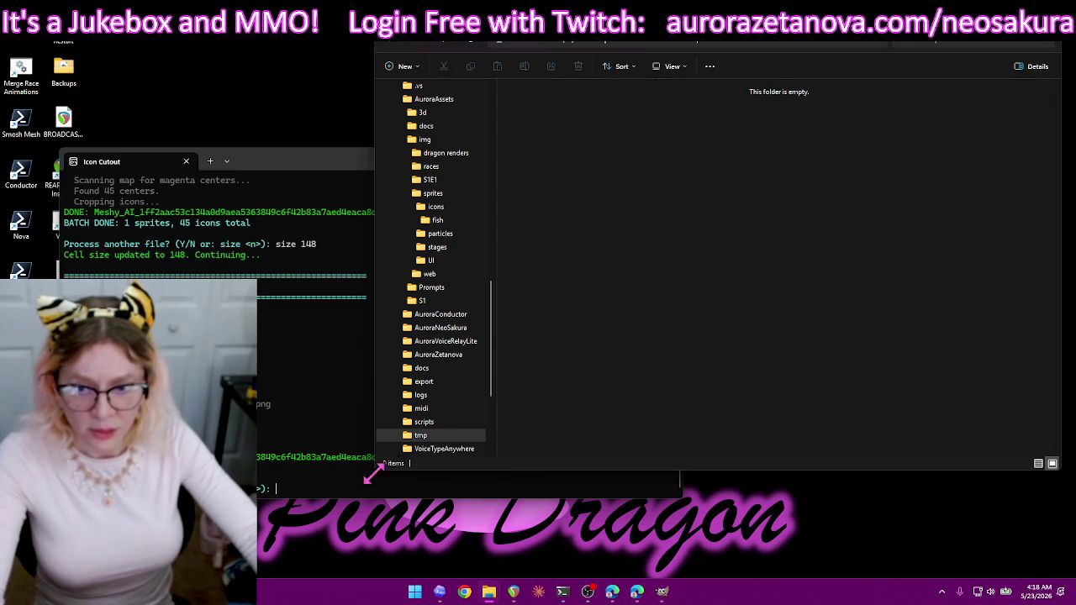
{"action": "left_click", "coordinate": [386, 486]}
- Rerun the cut with map1.png as the grid map and delete the 40 resulting icons from tmp
{"action": "type", "text": "y"}
{"action": "key", "text": "Return"}
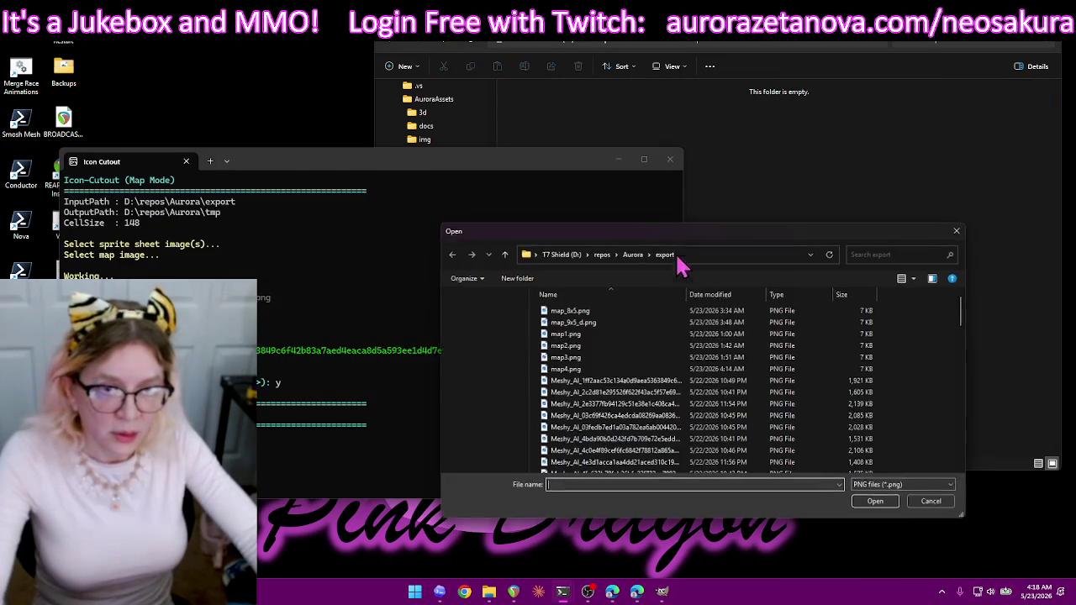
{"action": "double_click", "coordinate": [587, 335]}
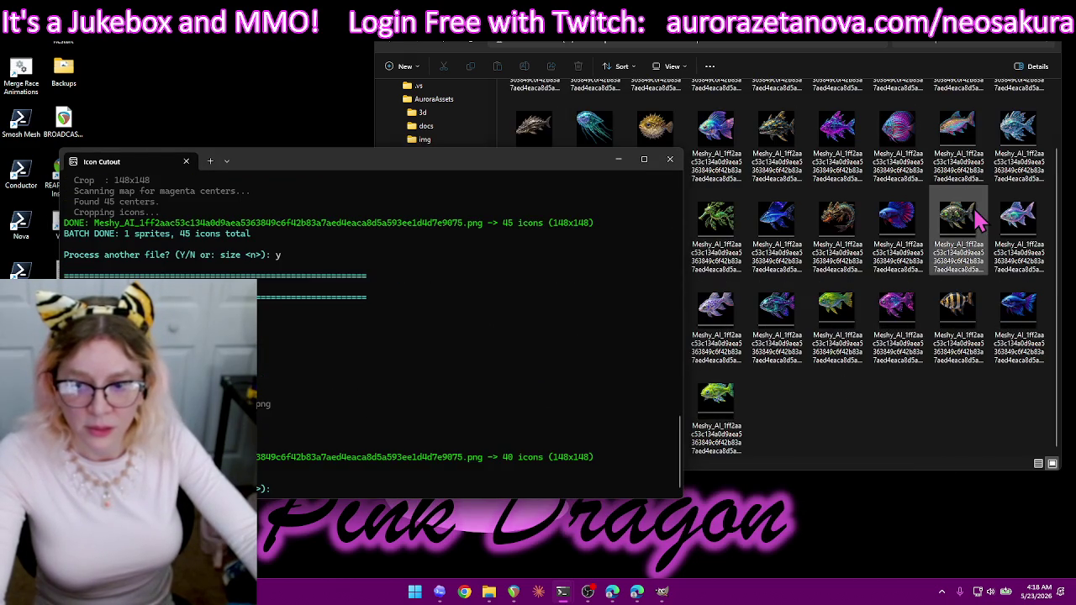
{"action": "left_click", "coordinate": [946, 437]}
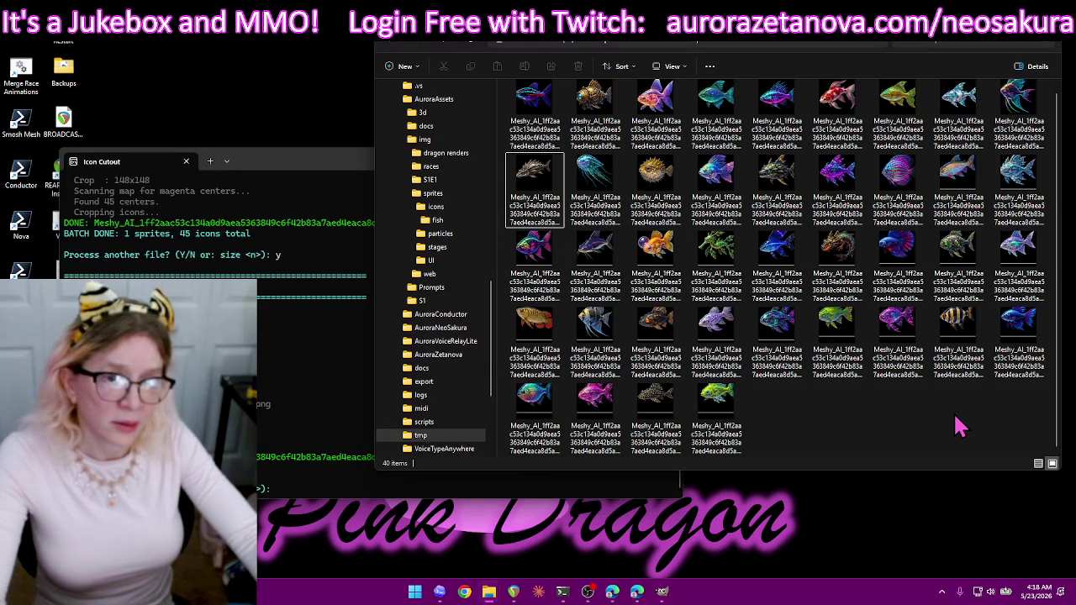
{"action": "key", "text": "ctrl+a"}
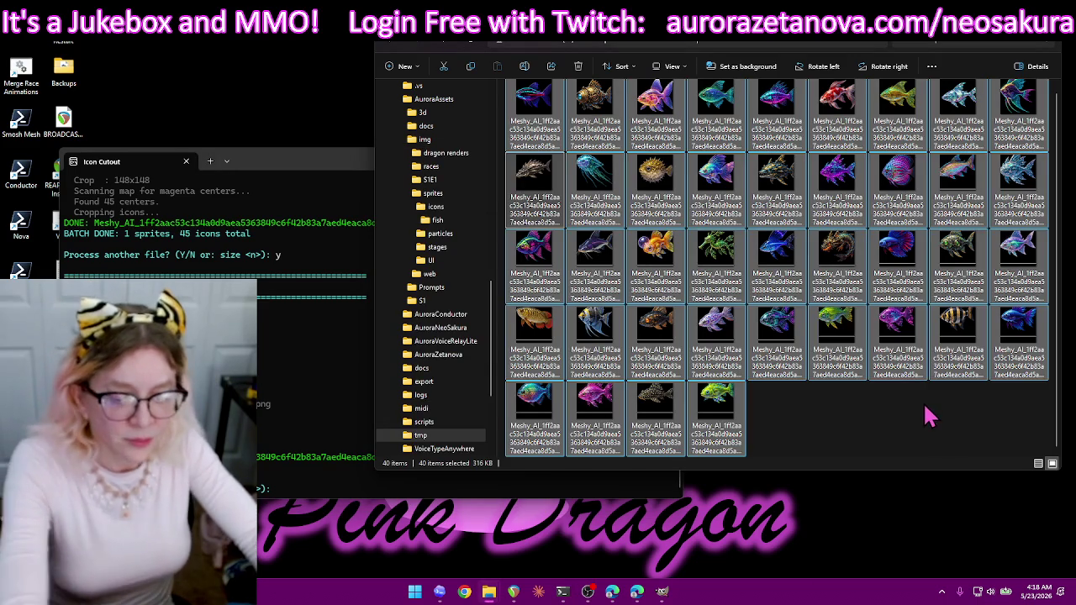
{"action": "key", "text": "Delete"}
{"action": "left_click", "coordinate": [295, 483]}
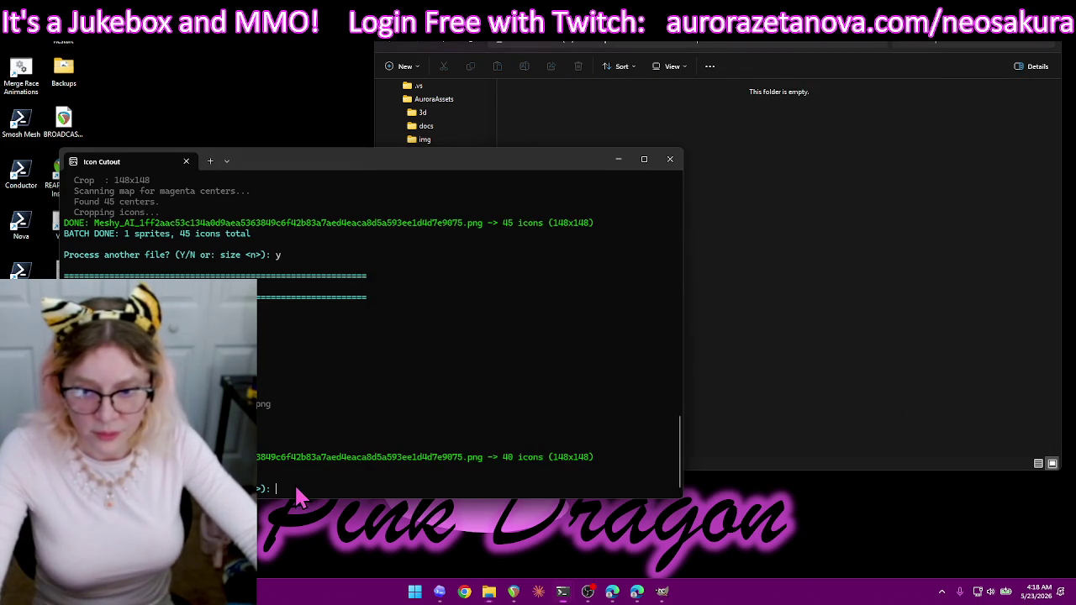
- Cut the fish sprite sheet with map2.png as the grid map and delete the resulting icons from tmp
{"action": "type", "text": "y"}
{"action": "key", "text": "Return"}
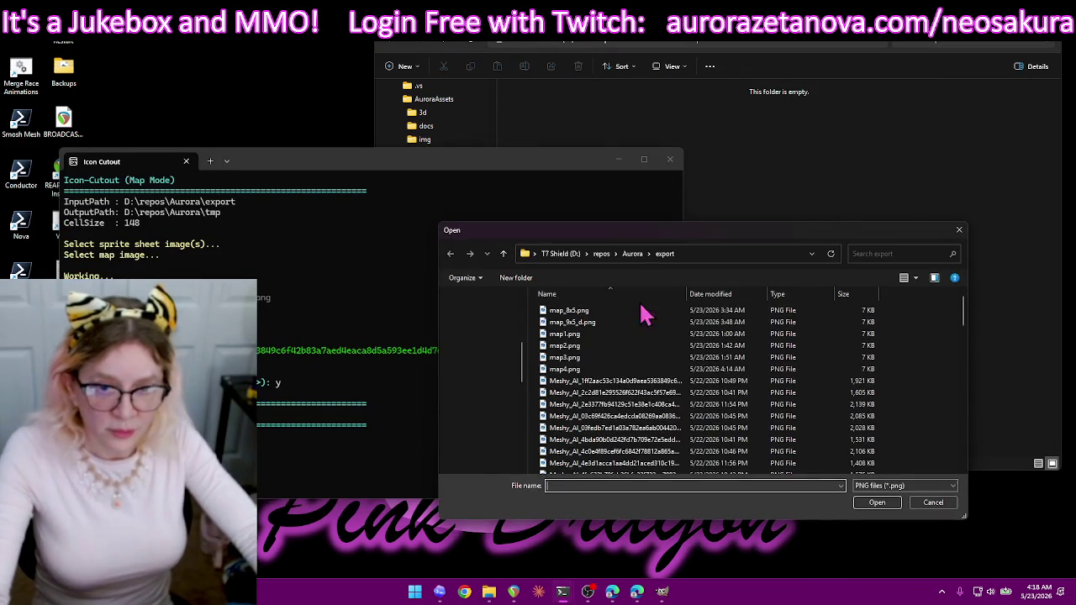
{"action": "double_click", "coordinate": [628, 387]}
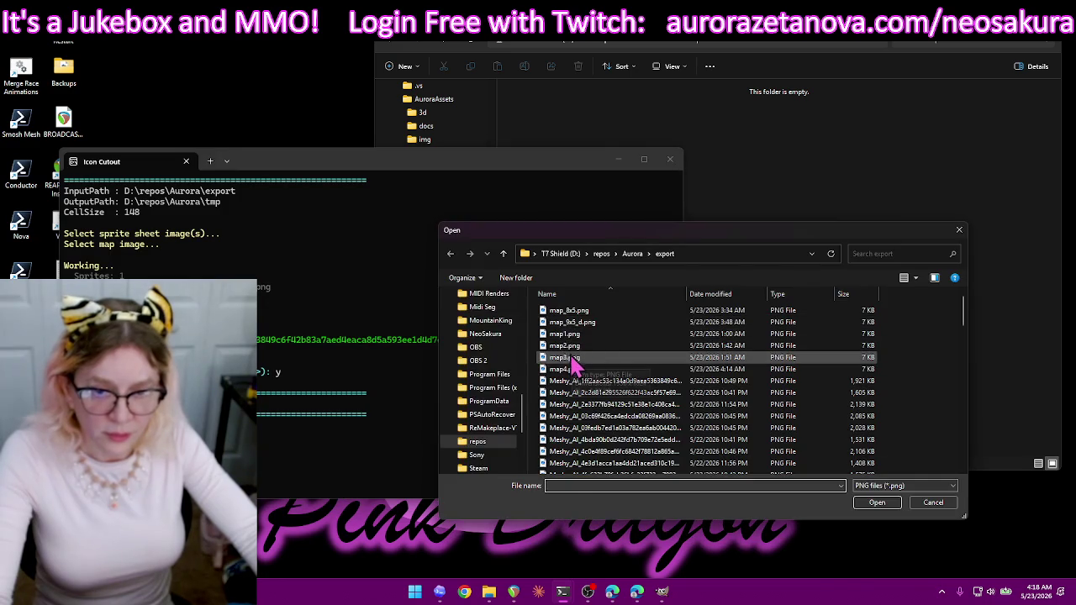
{"action": "double_click", "coordinate": [586, 366]}
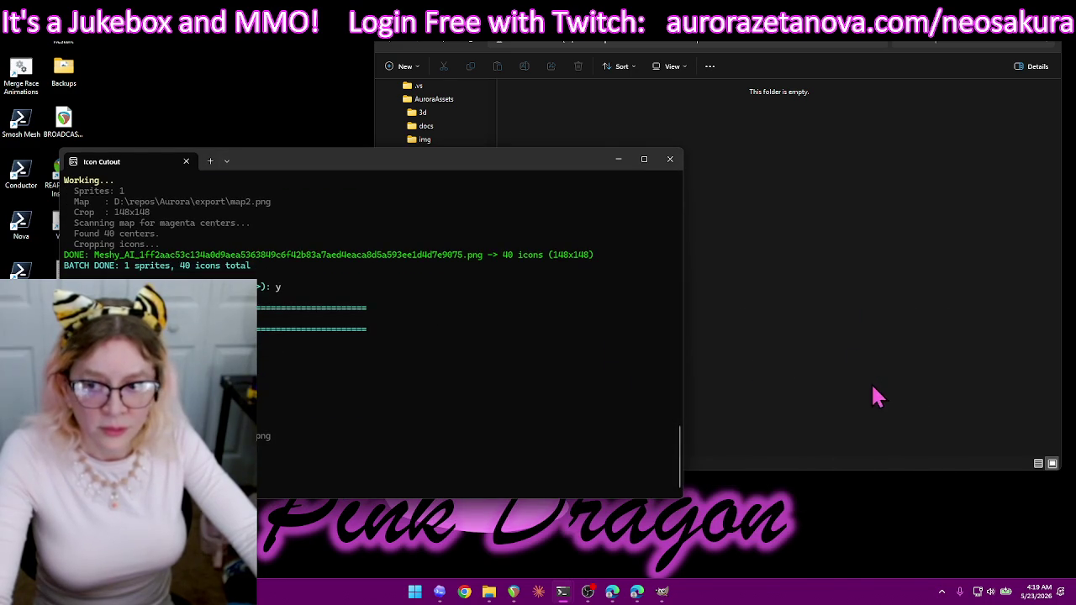
{"action": "left_click", "coordinate": [976, 276]}
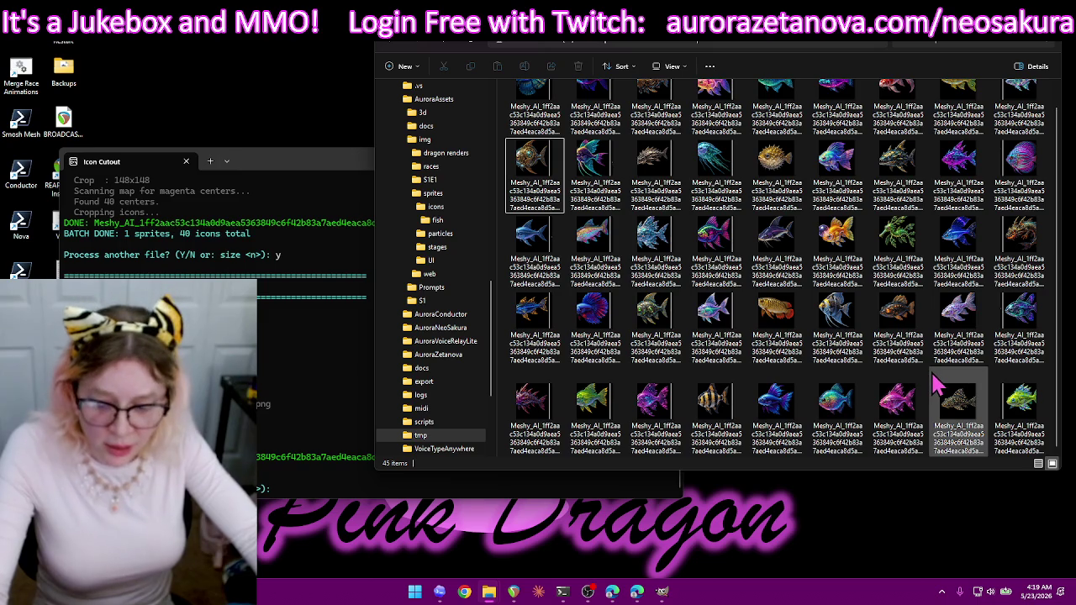
{"action": "key", "text": "ctrl+a"}
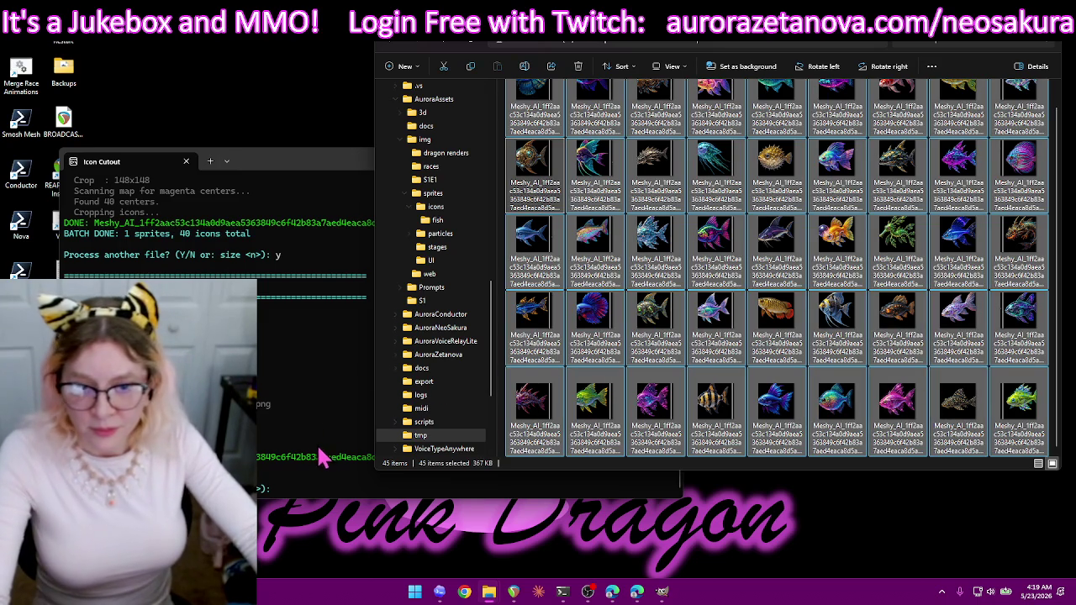
{"action": "key", "text": "Delete"}
{"action": "left_click", "coordinate": [306, 491]}
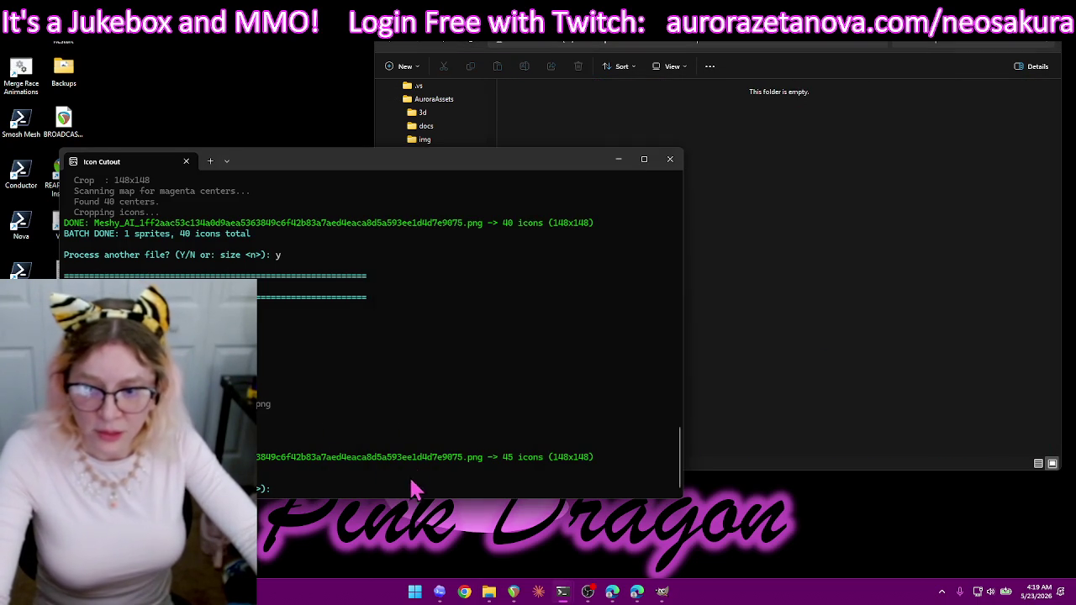
- Rerun the cut with map4.png into 45 icons, then delete them all from tmp
{"action": "type", "text": "y"}
{"action": "key", "text": "Return"}
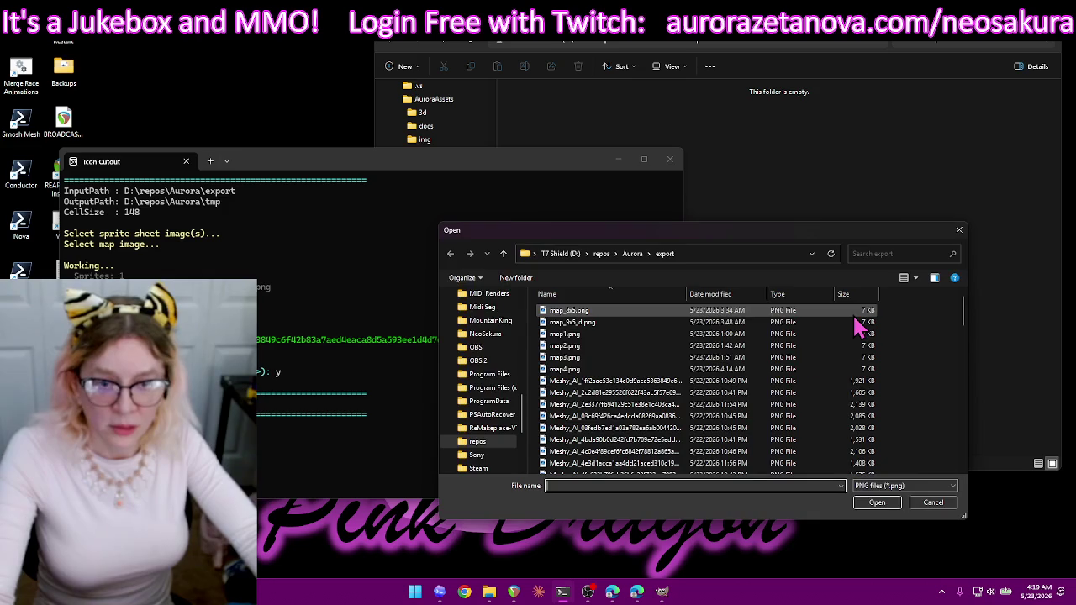
{"action": "left_click", "coordinate": [933, 503]}
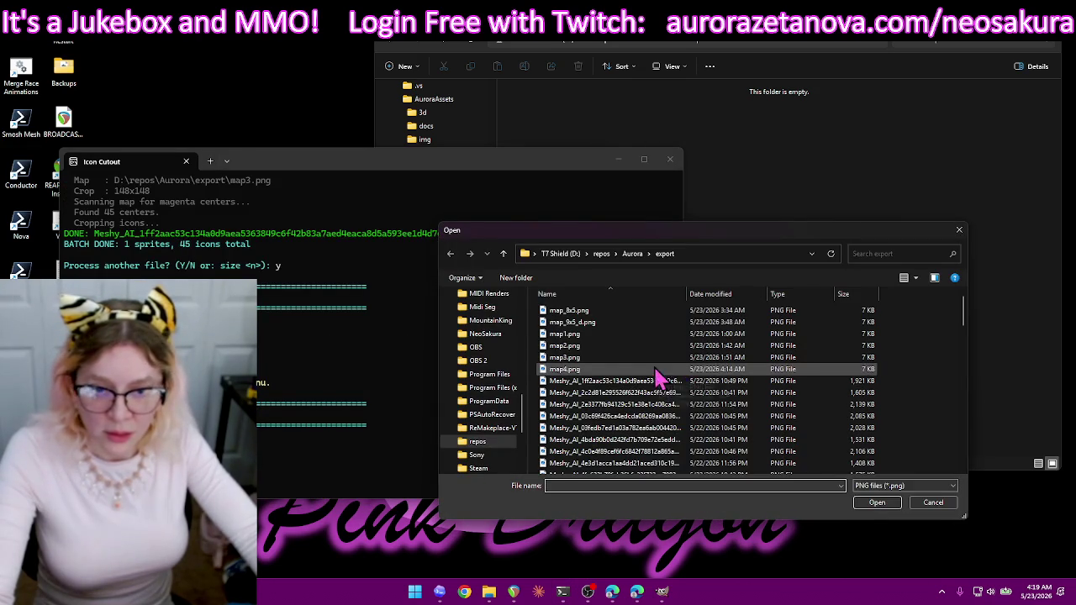
{"action": "double_click", "coordinate": [641, 381]}
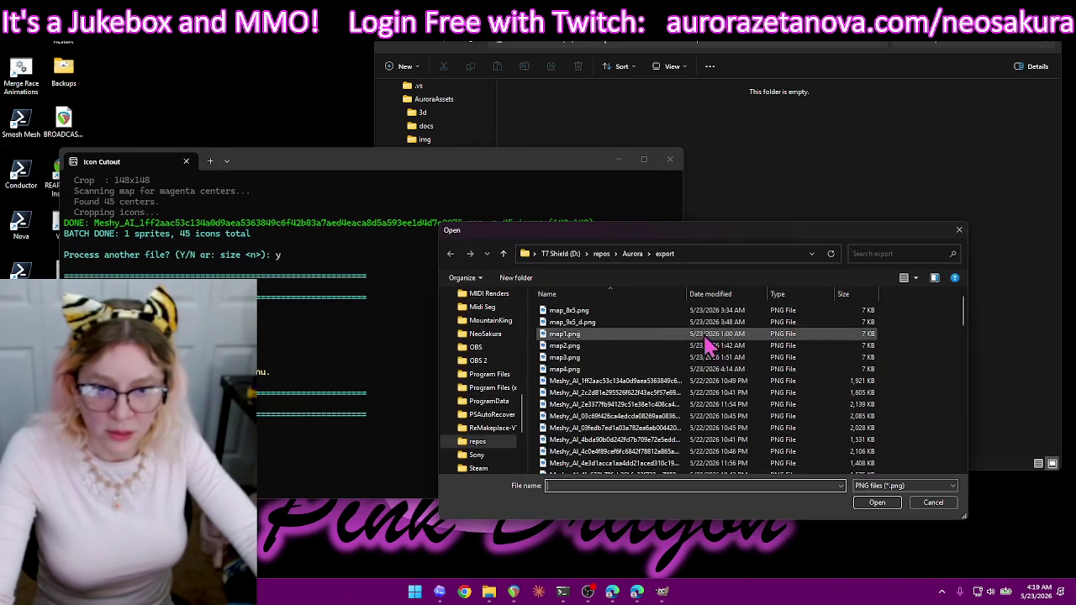
{"action": "double_click", "coordinate": [606, 370]}
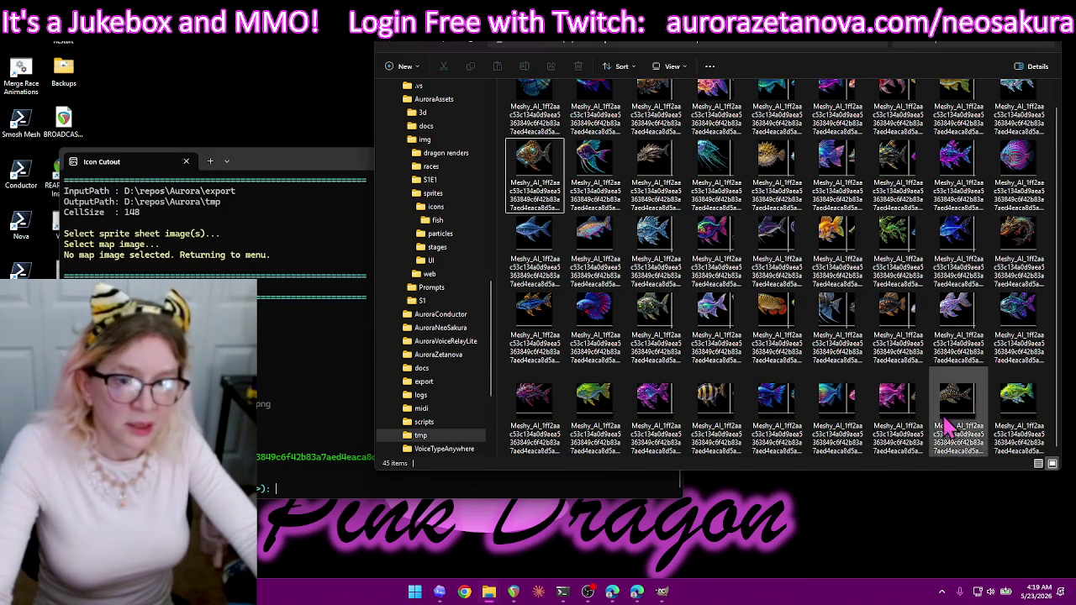
{"action": "key", "text": "ctrl+a"}
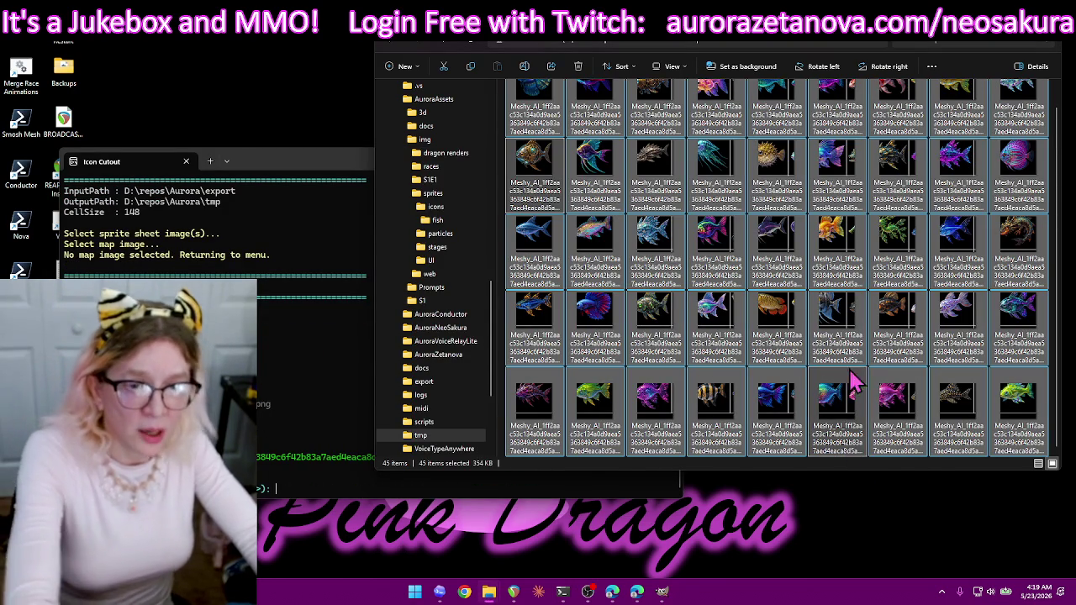
{"action": "key", "text": "Delete"}
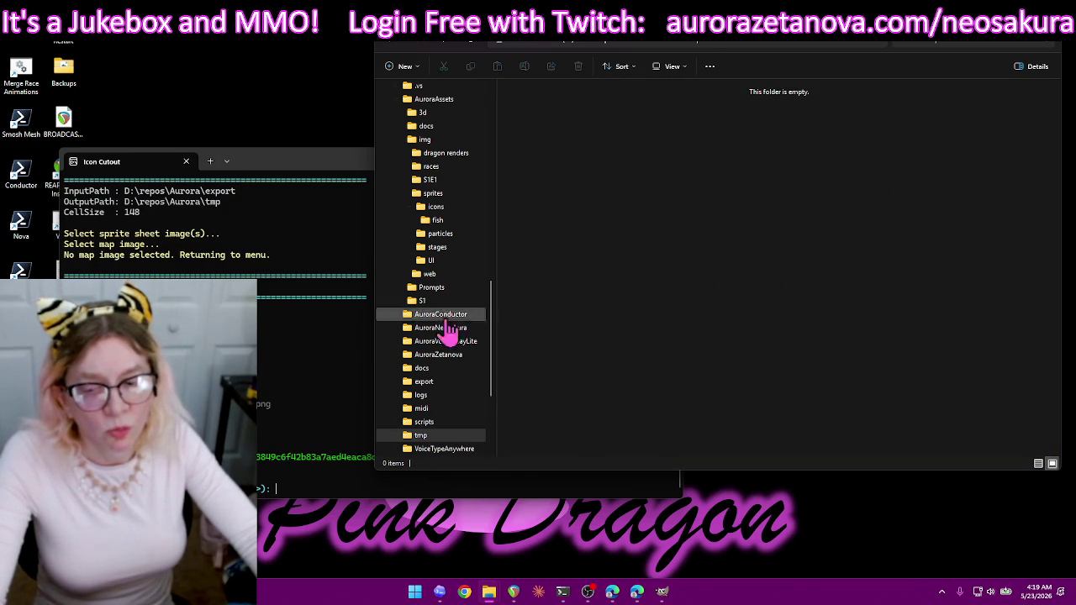
- Cut the Meshy_AI fish sheet with map4.png into 45 icons at 148x148 and delete them from tmp
{"action": "left_click", "coordinate": [307, 448]}
{"action": "type", "text": "y"}
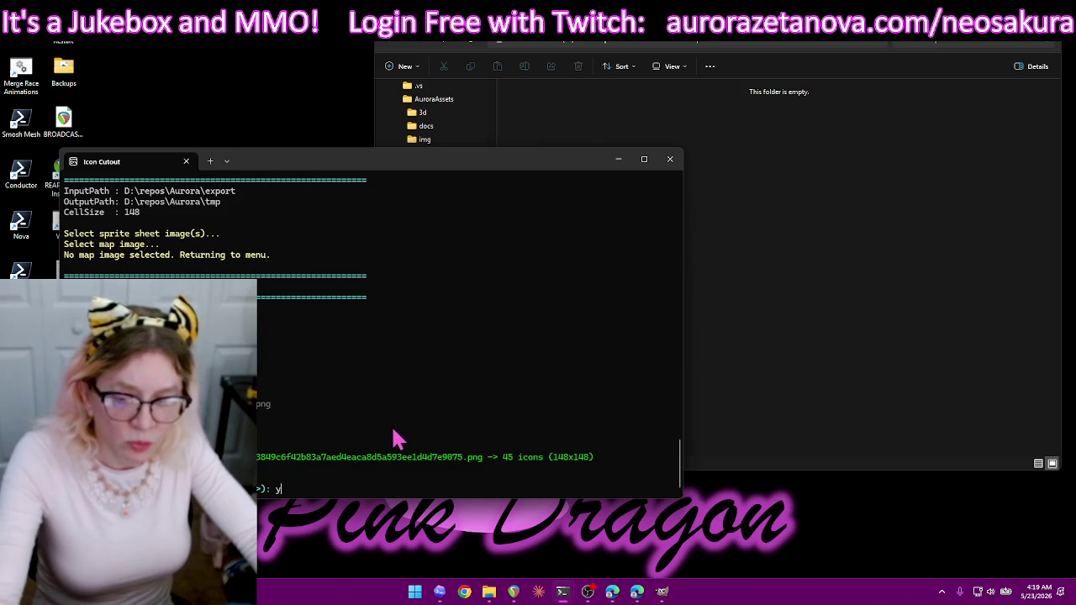
{"action": "key", "text": "Return"}
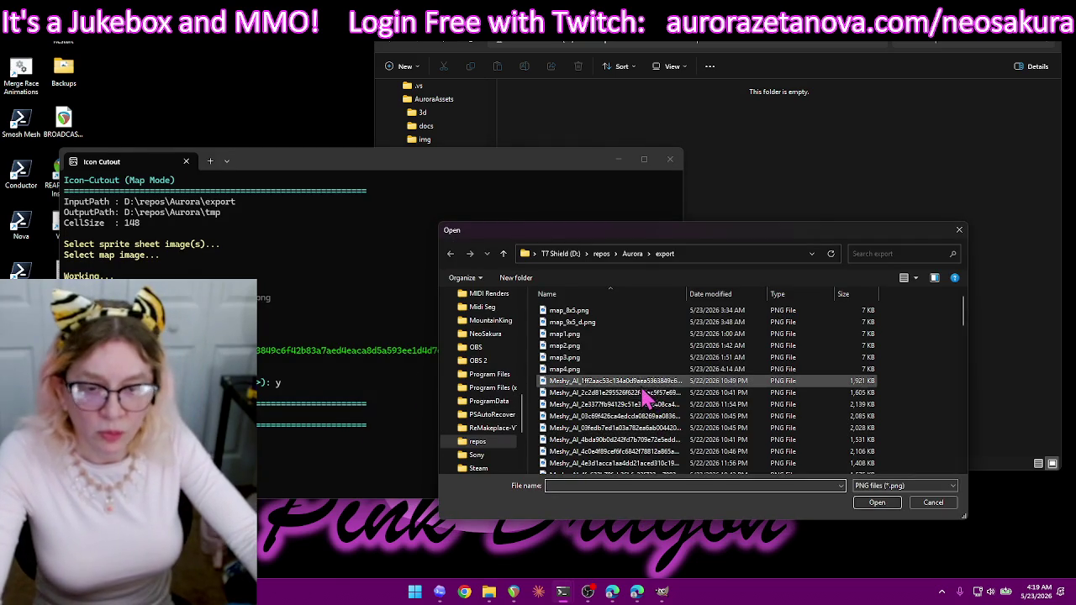
{"action": "mouse_move", "coordinate": [614, 381]}
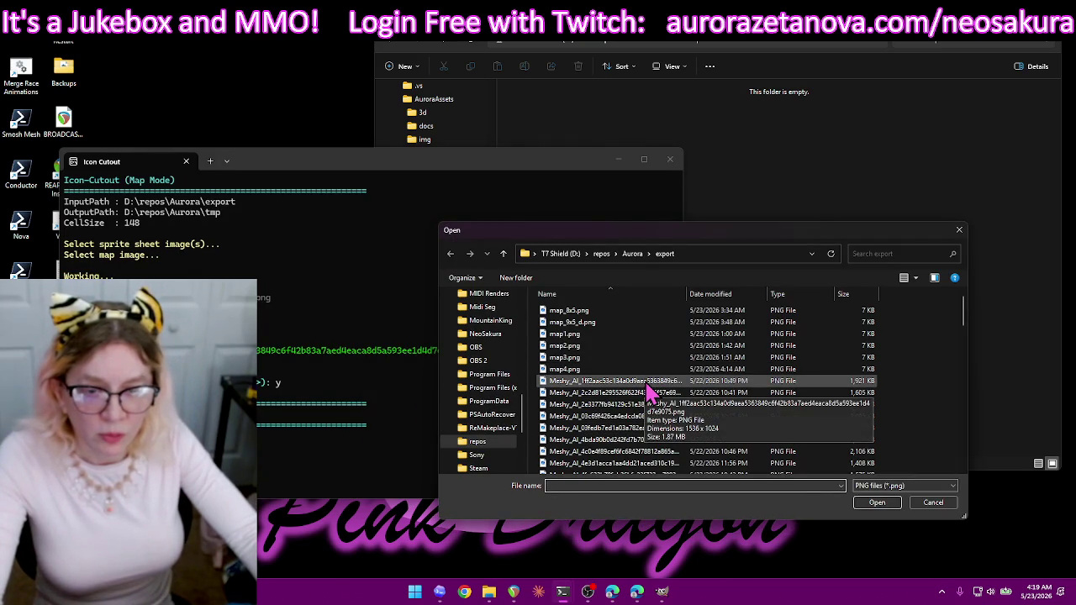
{"action": "double_click", "coordinate": [646, 384]}
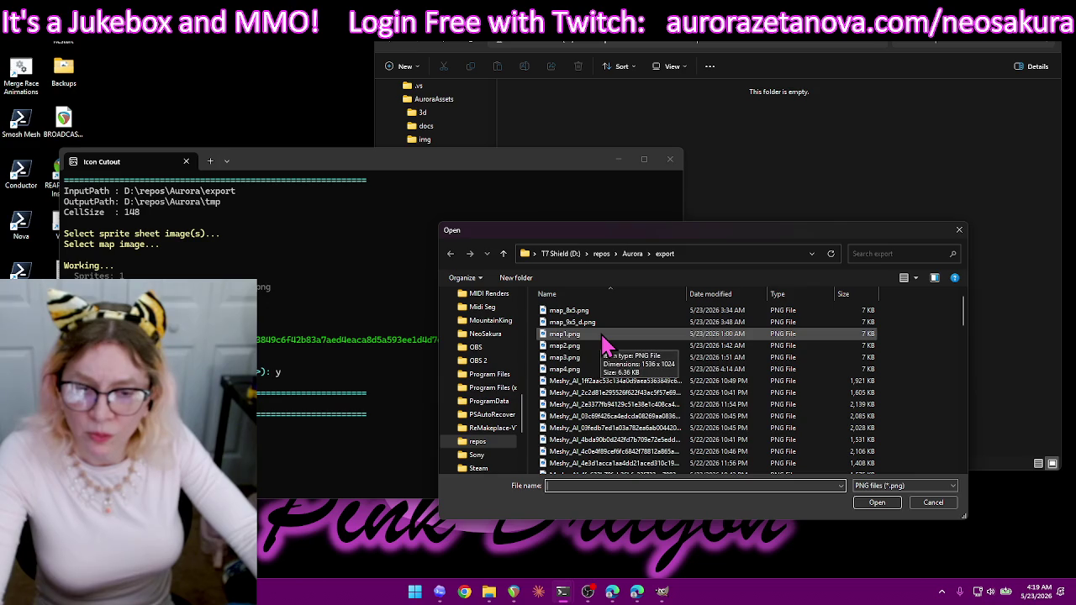
{"action": "double_click", "coordinate": [604, 369]}
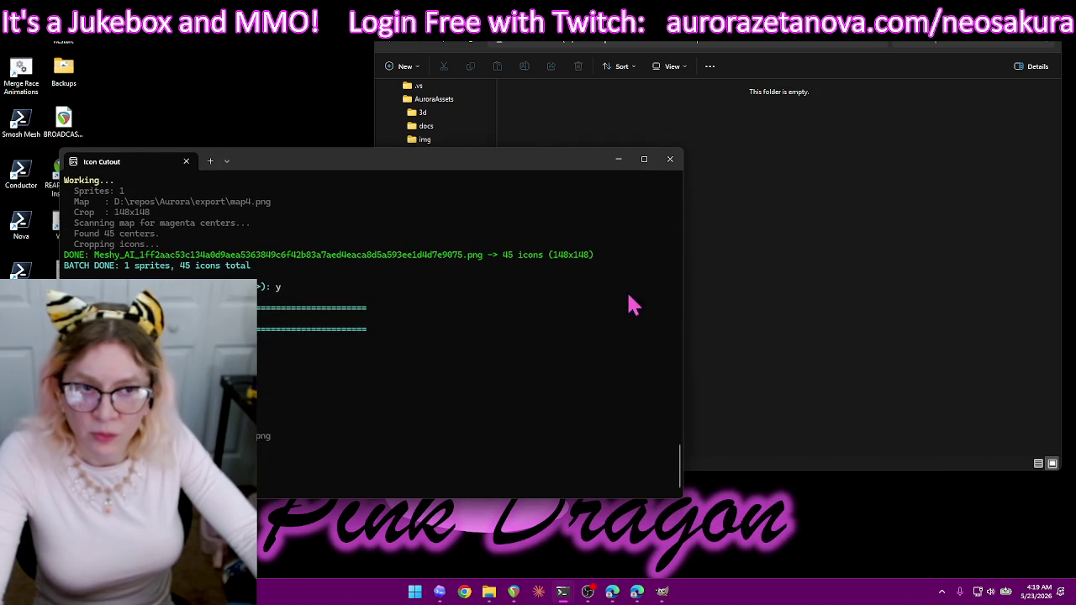
{"action": "left_click", "coordinate": [908, 397]}
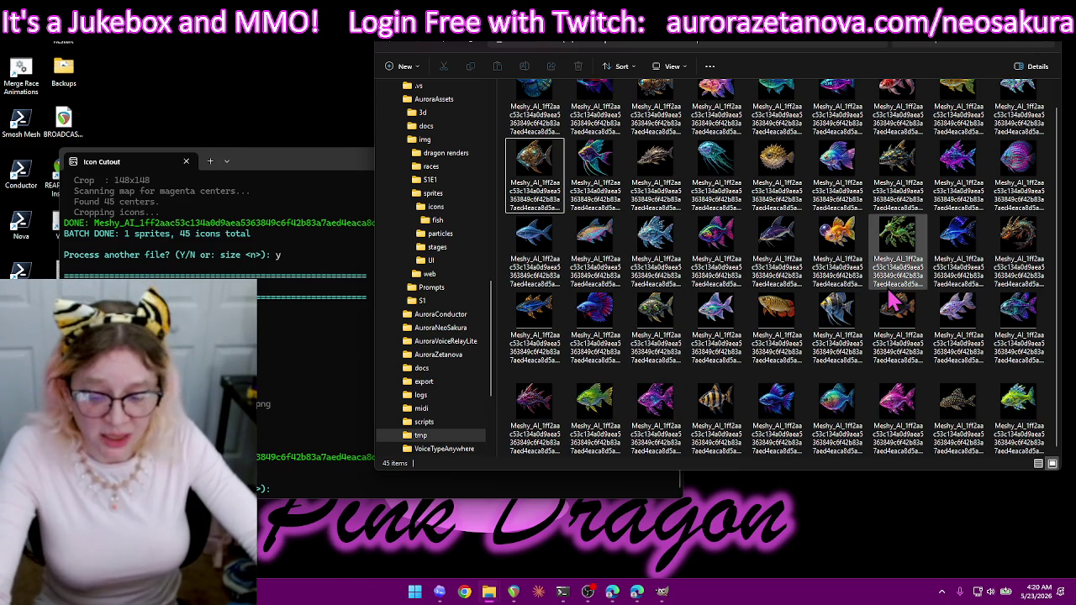
{"action": "key", "text": "ctrl+a"}
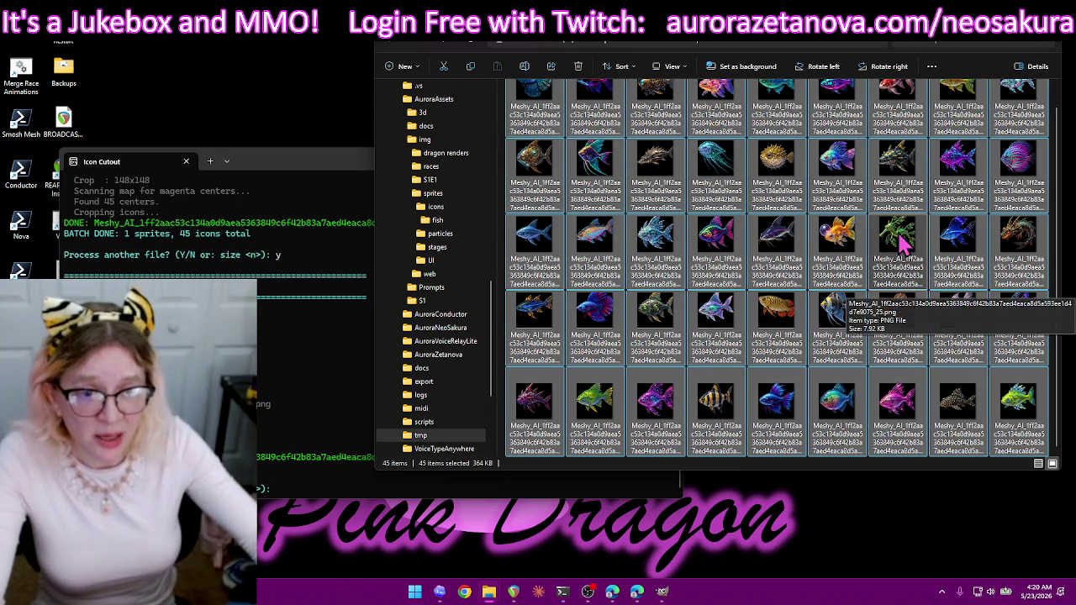
{"action": "key", "text": "Delete"}
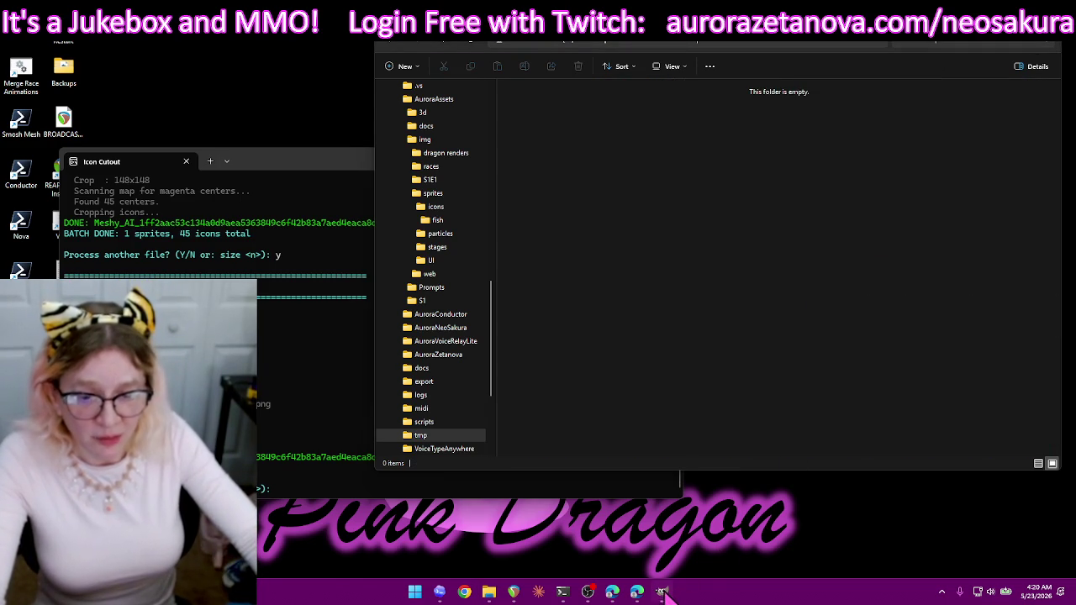
- Switch to GIMP and delete the old Meshy_AI sprite-sheet layer
{"action": "left_click", "coordinate": [663, 593]}
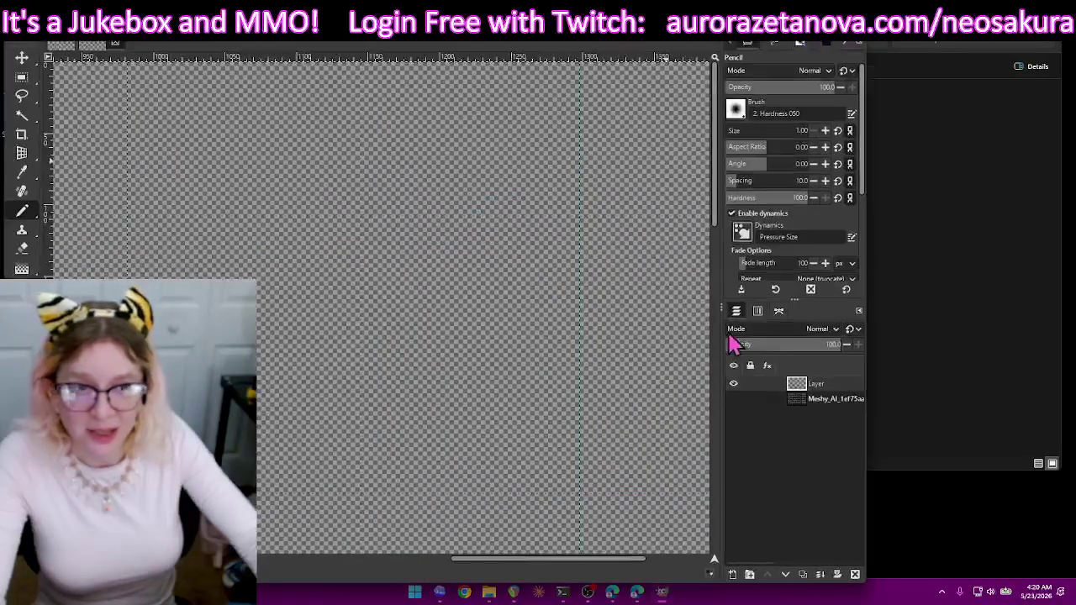
{"action": "left_click", "coordinate": [766, 407]}
{"action": "left_click", "coordinate": [854, 577]}
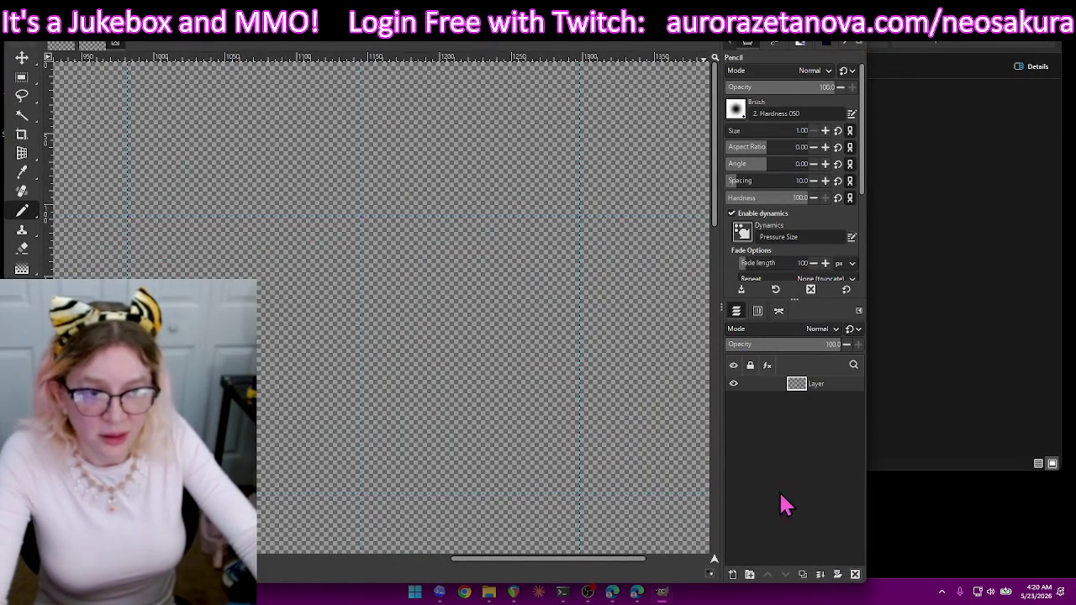
- Load the first Meshy_AI fish sprite sheet PNG as a new layer via File > Open as Layers
{"action": "left_click", "coordinate": [22, 42]}
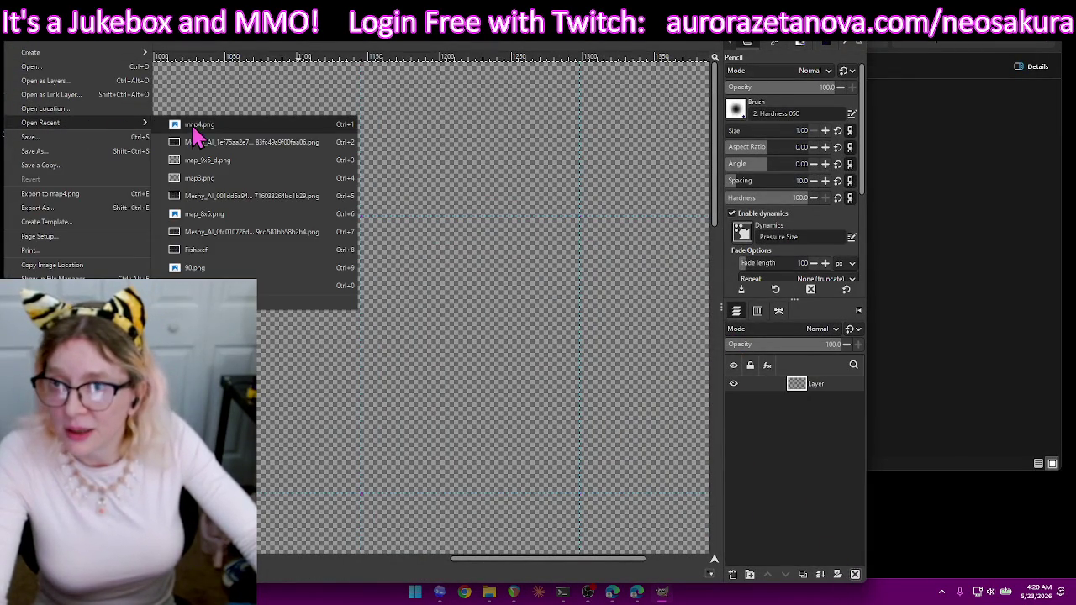
{"action": "left_click", "coordinate": [85, 81]}
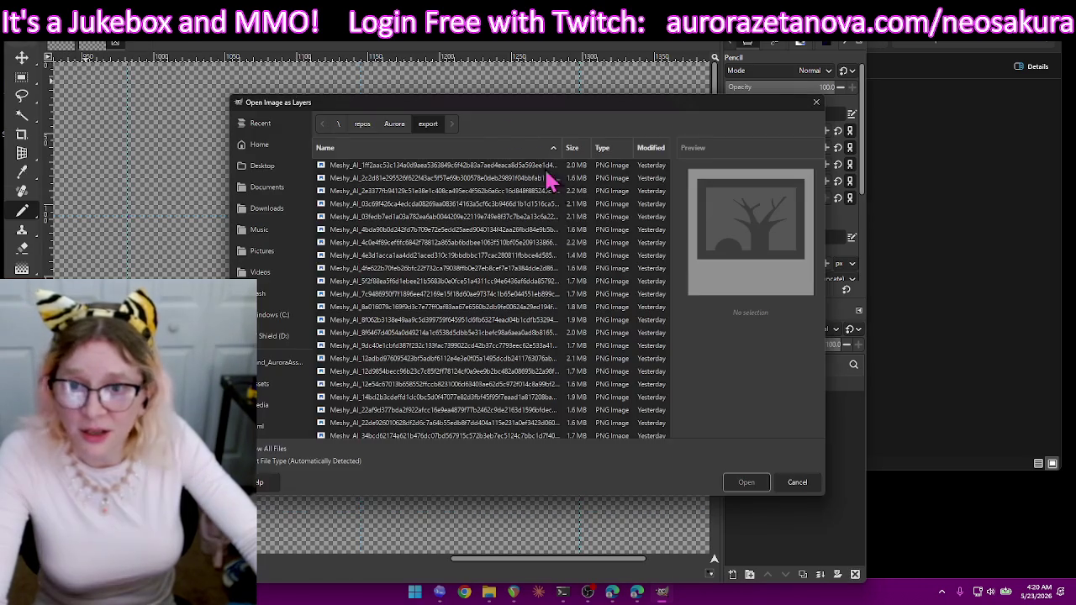
{"action": "left_click", "coordinate": [447, 164]}
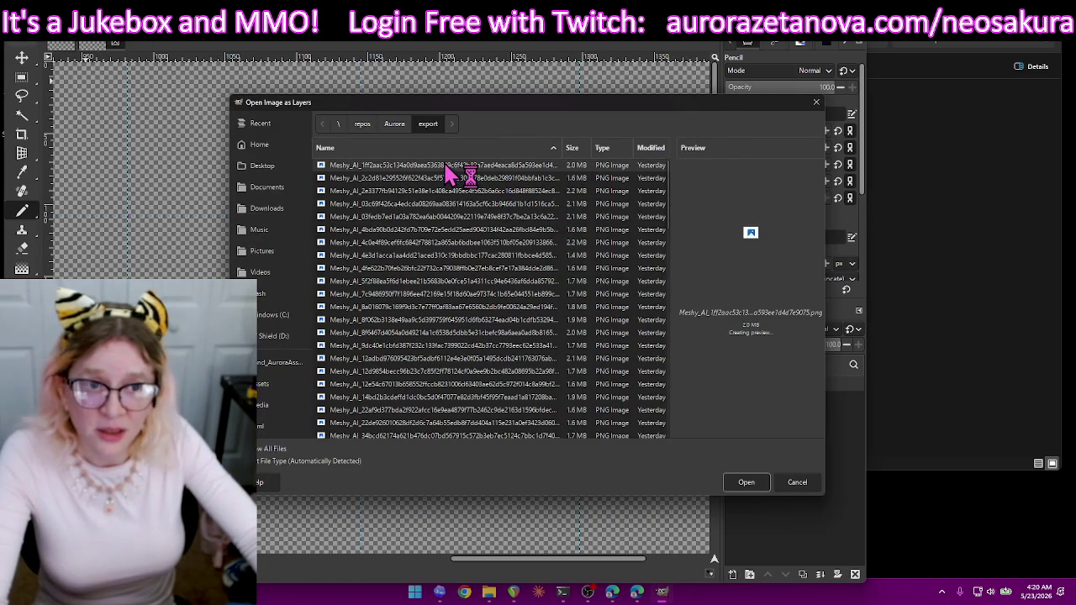
{"action": "key", "text": "Return"}
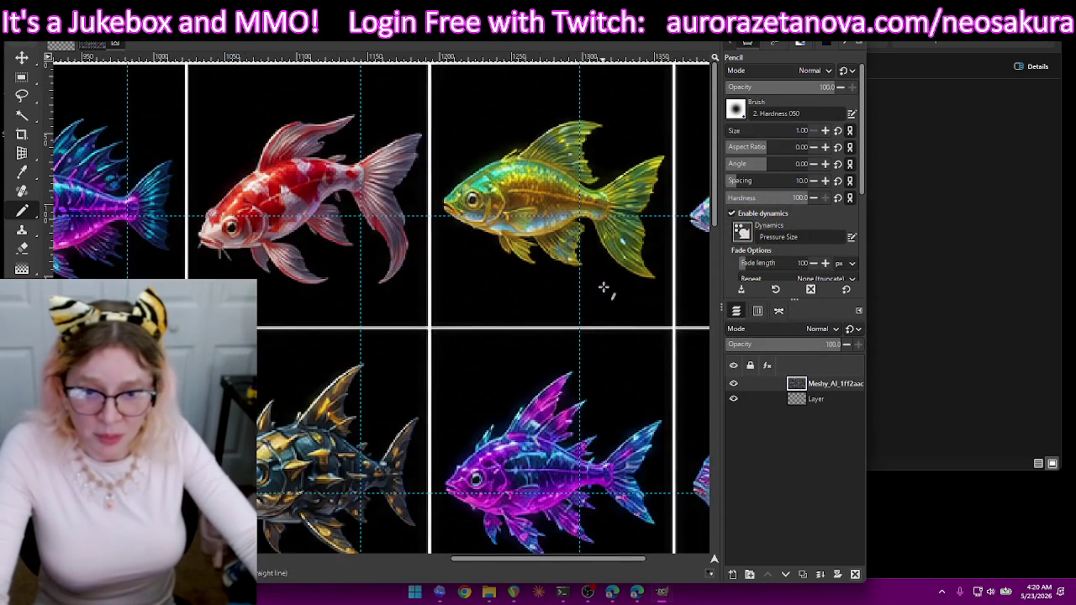
{"action": "scroll", "coordinate": [602, 284], "scroll_direction": "down", "scroll_amount": 4}
{"action": "scroll", "coordinate": [603, 283], "scroll_direction": "down", "scroll_amount": 3}
{"action": "scroll", "coordinate": [608, 304], "scroll_direction": "up", "scroll_amount": 1}
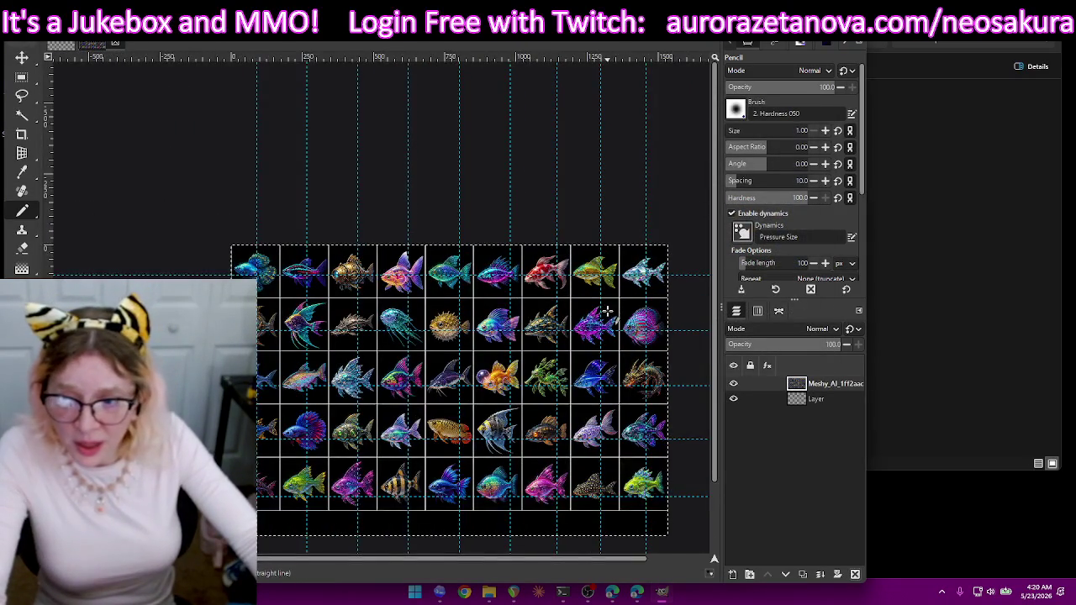
{"action": "scroll", "coordinate": [608, 311], "scroll_direction": "up", "scroll_amount": 1}
{"action": "scroll", "coordinate": [517, 361], "scroll_direction": "down", "scroll_amount": 2}
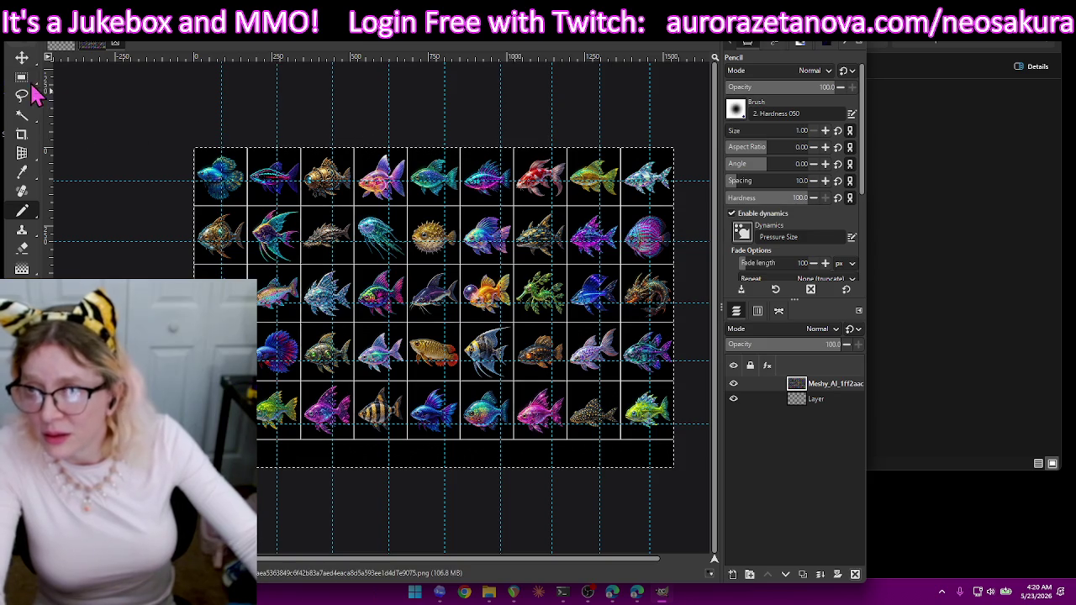
- With the Move tool picking guides, reposition the vertical guides to about x 620, 708 and 790
{"action": "left_click", "coordinate": [21, 58]}
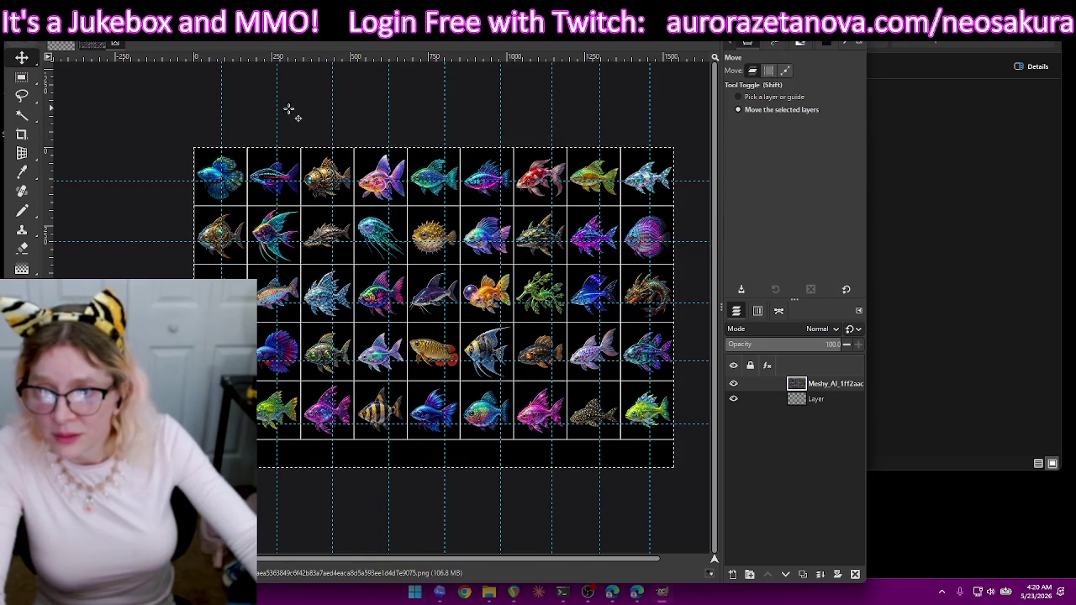
{"action": "scroll", "coordinate": [280, 108], "scroll_direction": "up", "scroll_amount": 1}
{"action": "scroll", "coordinate": [277, 114], "scroll_direction": "up", "scroll_amount": 1}
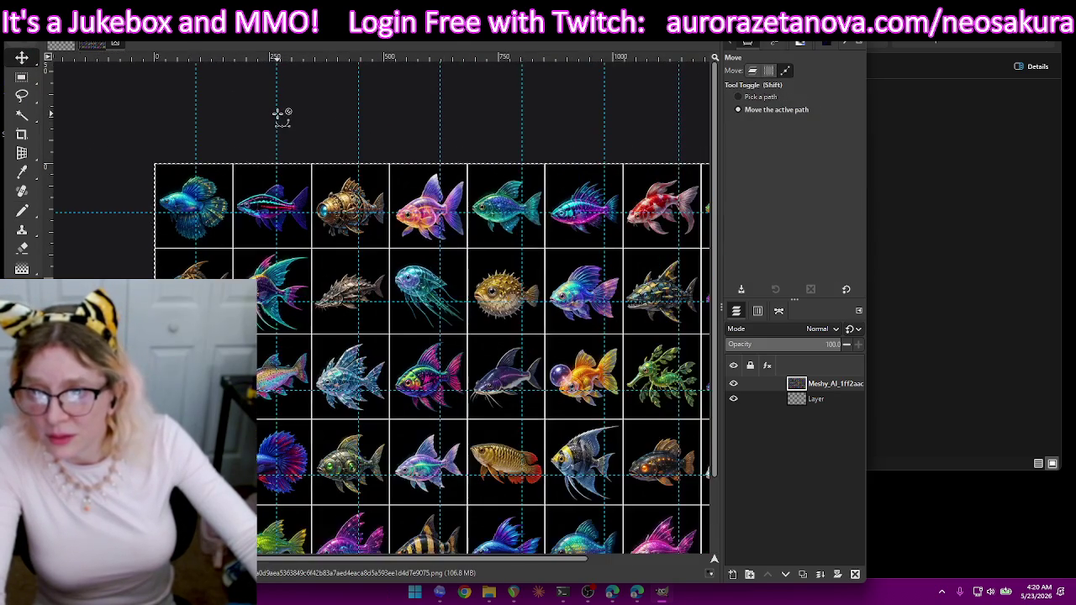
{"action": "key", "text": "shift"}
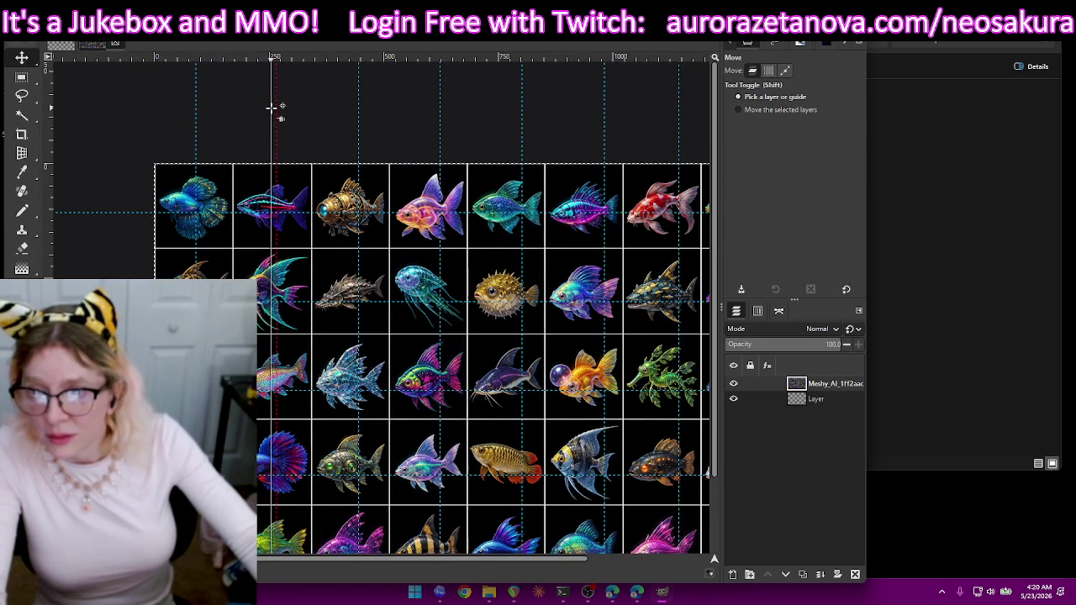
{"action": "mouse_move", "coordinate": [361, 113]}
{"action": "left_mouse_down"}
{"action": "mouse_move", "coordinate": [351, 115]}
{"action": "mouse_move", "coordinate": [430, 120]}
{"action": "left_mouse_up"}
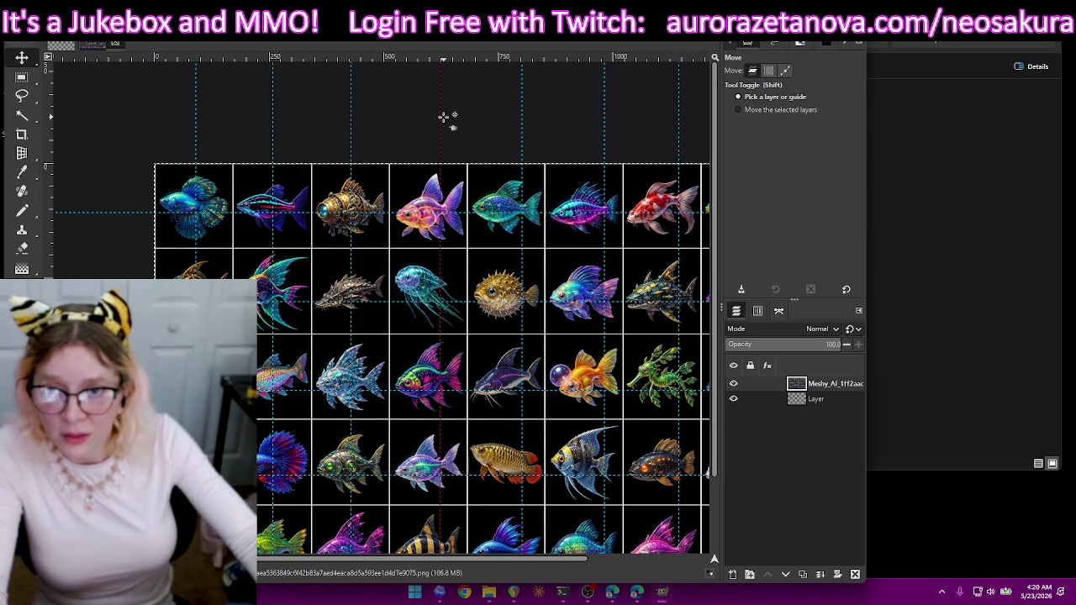
{"action": "mouse_move", "coordinate": [431, 120]}
{"action": "left_mouse_down"}
{"action": "mouse_move", "coordinate": [605, 109]}
{"action": "mouse_move", "coordinate": [584, 112]}
{"action": "left_mouse_up"}
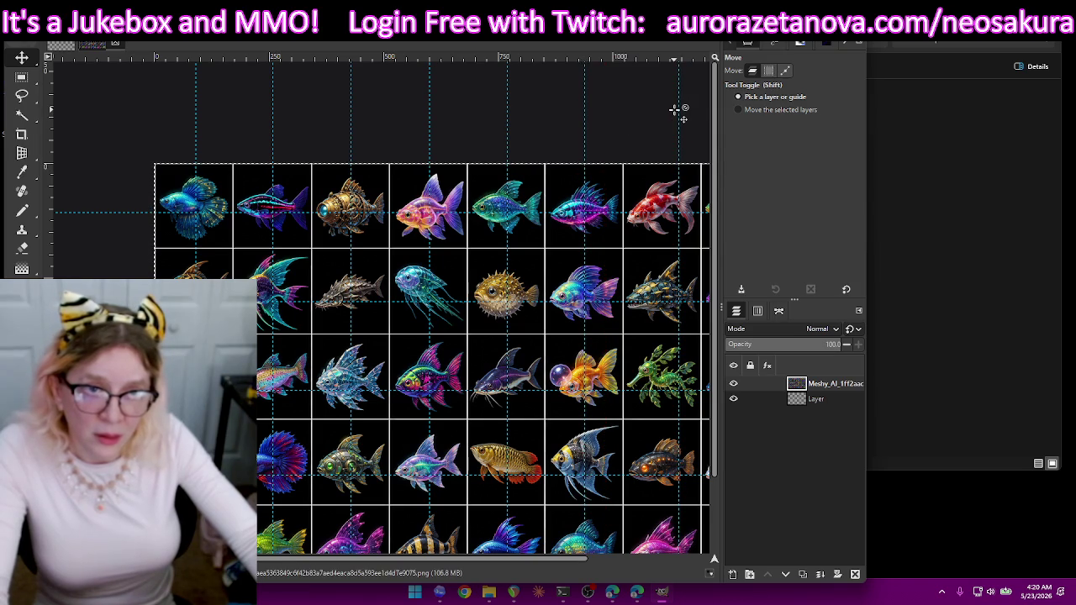
{"action": "left_click_drag", "start_coordinate": [677, 110], "coordinate": [664, 114]}
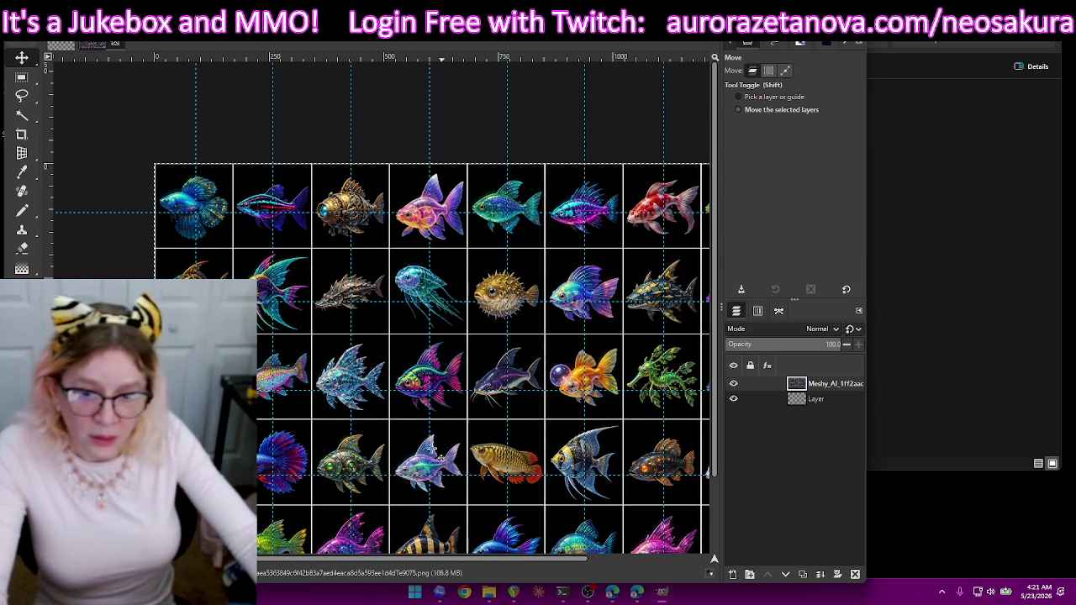
{"action": "key", "text": "shift"}
{"action": "left_click_drag", "start_coordinate": [426, 558], "coordinate": [492, 562]}
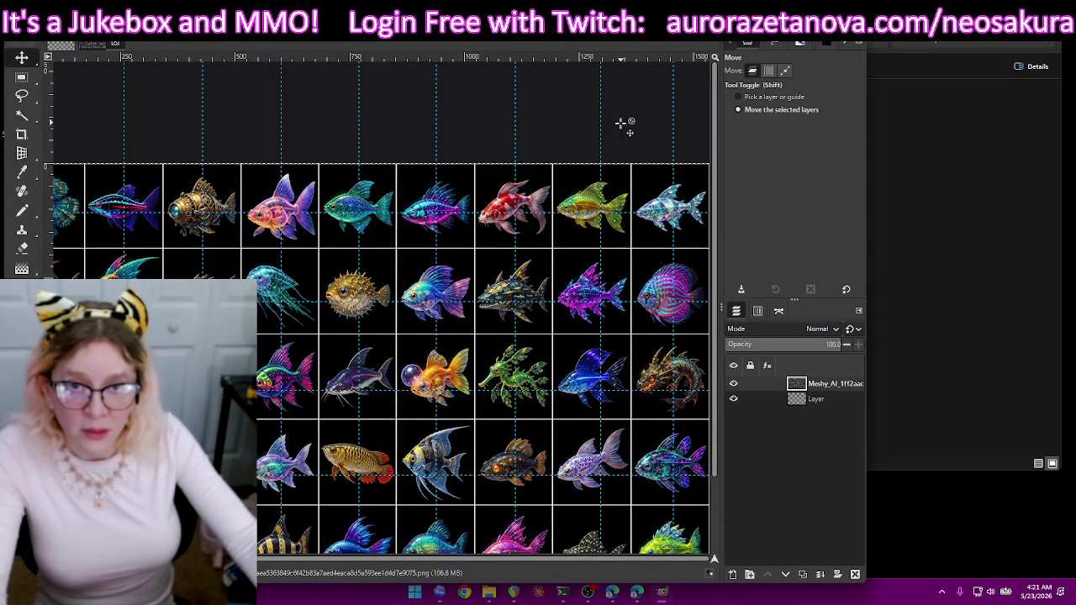
{"action": "left_click_drag", "start_coordinate": [602, 122], "coordinate": [596, 123]}
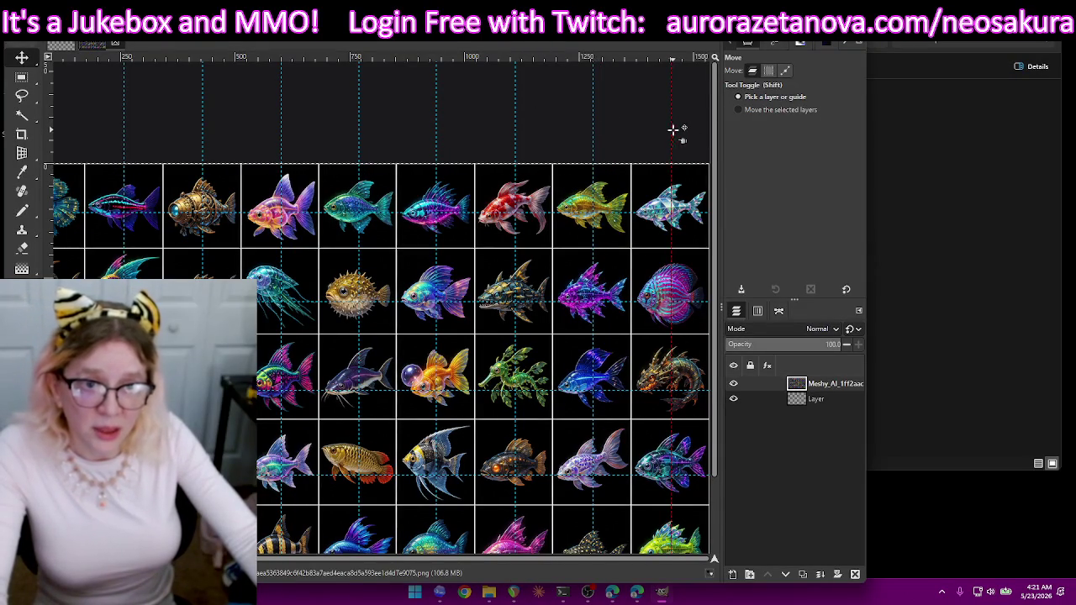
- Shift the row guides up, adjust the top guide, and move one horizontal guide down to about y 570
{"action": "left_click_drag", "start_coordinate": [565, 303], "coordinate": [558, 292]}
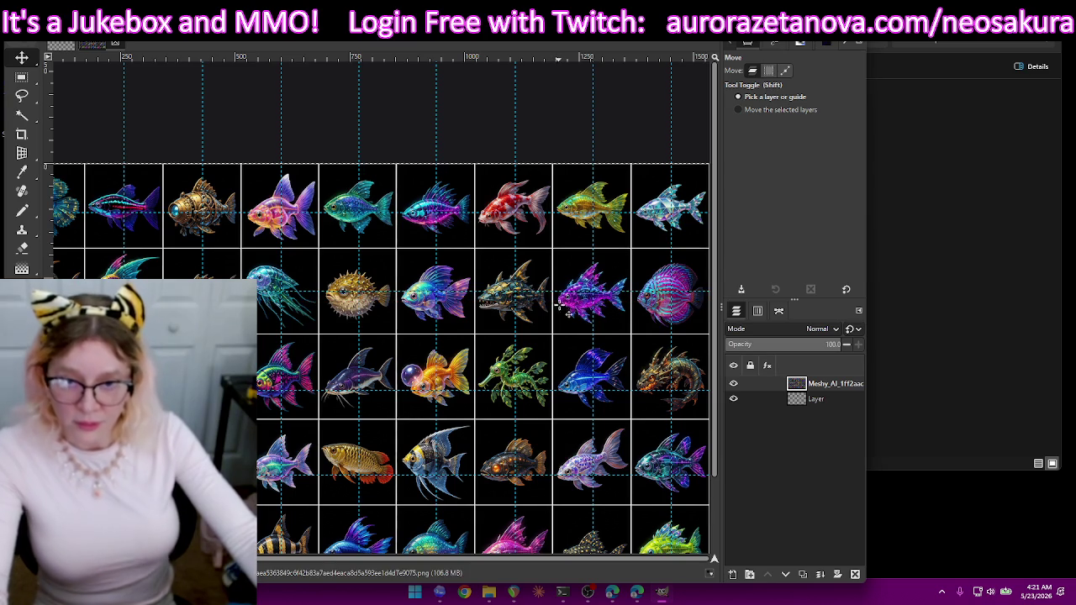
{"action": "left_click_drag", "start_coordinate": [569, 389], "coordinate": [569, 382]}
{"action": "left_click_drag", "start_coordinate": [579, 473], "coordinate": [588, 468]}
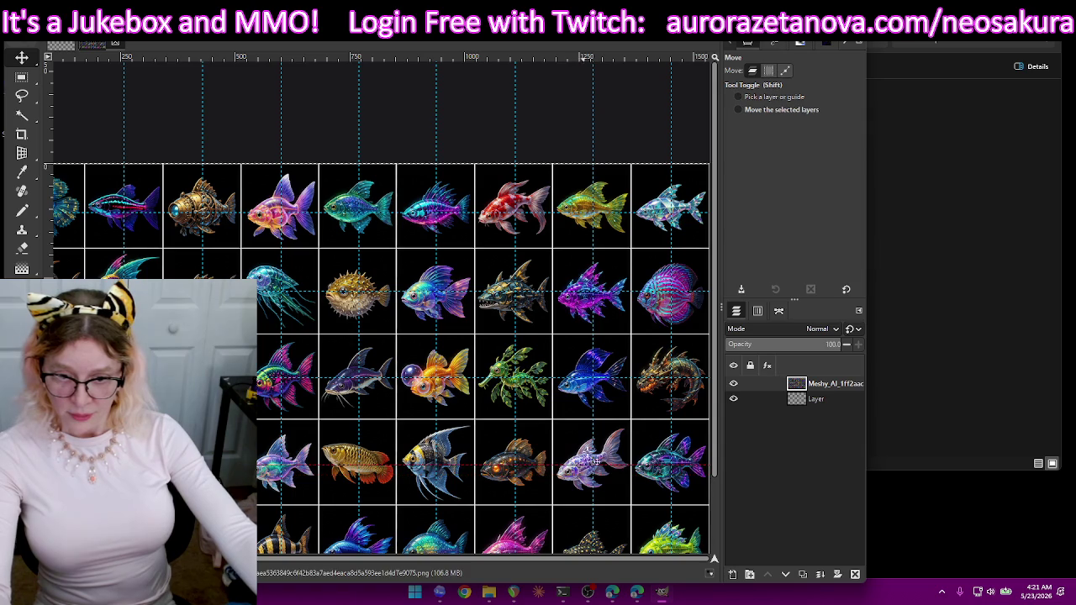
{"action": "scroll", "coordinate": [592, 432], "scroll_direction": "down", "scroll_amount": 2}
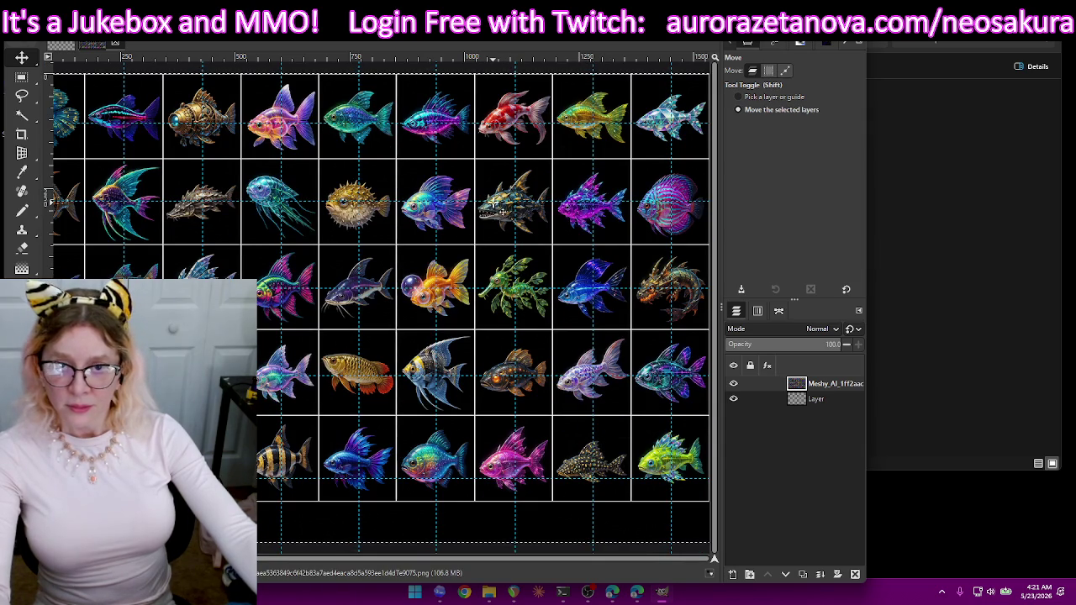
{"action": "left_click_drag", "start_coordinate": [496, 124], "coordinate": [533, 154]}
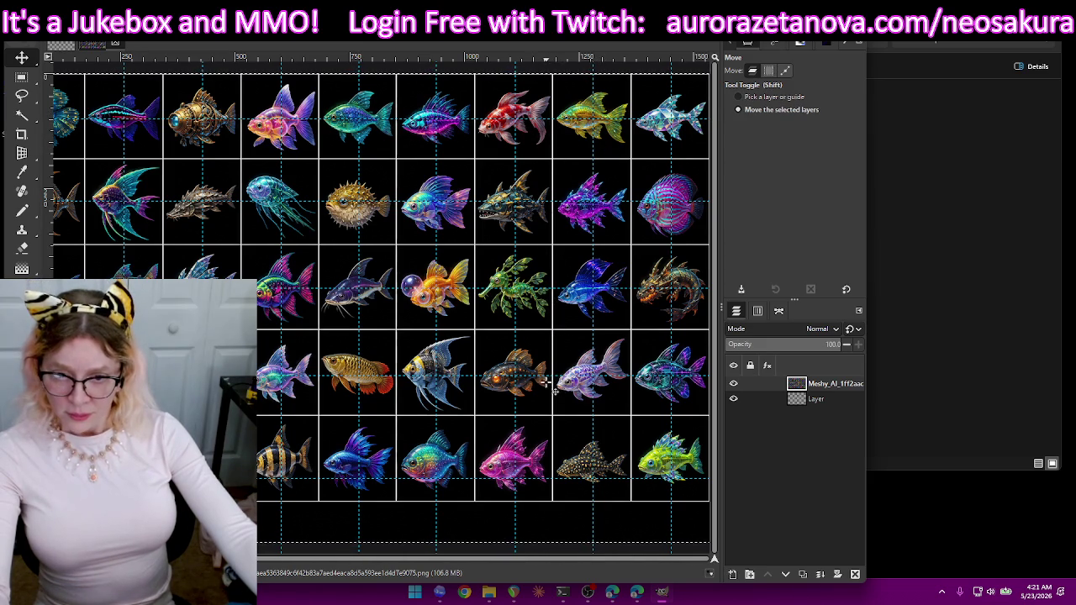
{"action": "left_click_drag", "start_coordinate": [547, 375], "coordinate": [546, 373]}
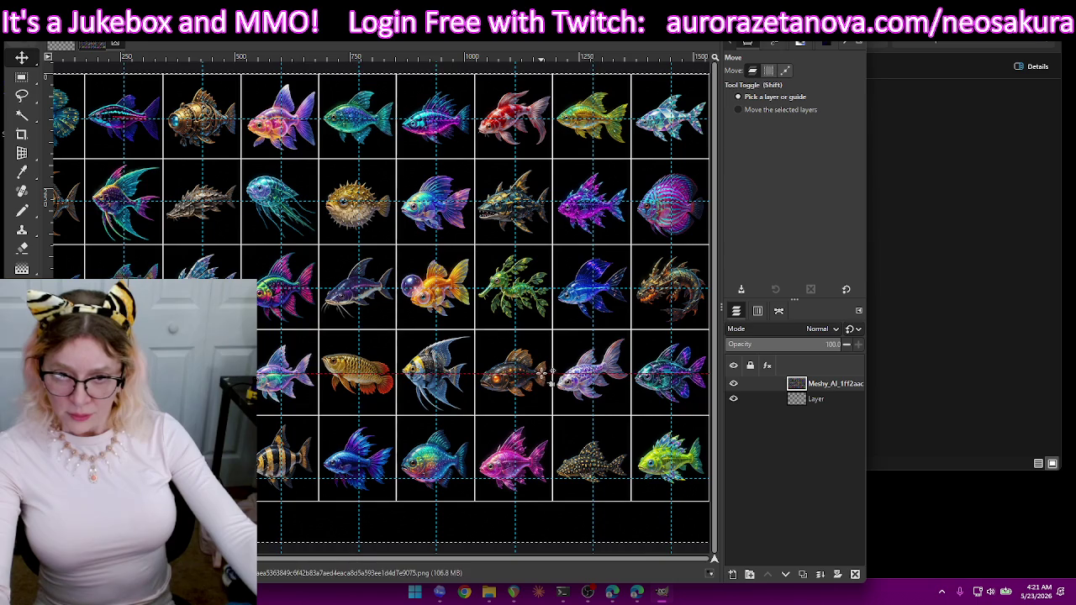
{"action": "mouse_move", "coordinate": [546, 375]}
{"action": "left_mouse_down"}
{"action": "mouse_move", "coordinate": [547, 480]}
{"action": "mouse_move", "coordinate": [548, 458]}
{"action": "left_mouse_up"}
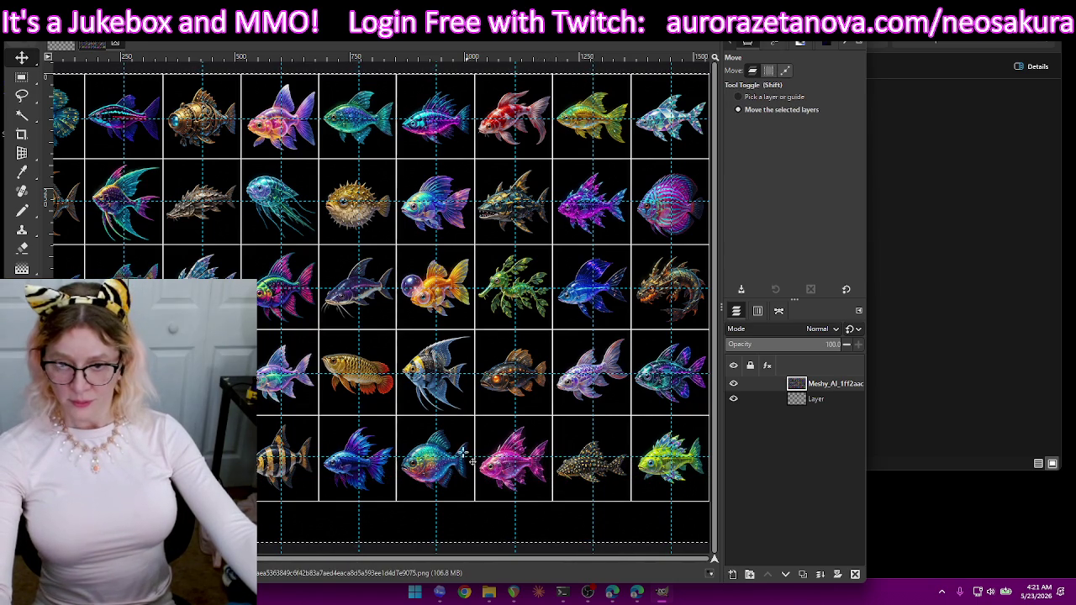
{"action": "key", "text": "shift"}
{"action": "mouse_move", "coordinate": [436, 458]}
{"action": "left_mouse_down"}
{"action": "mouse_move", "coordinate": [437, 445]}
{"action": "mouse_move", "coordinate": [446, 457]}
{"action": "left_mouse_up"}
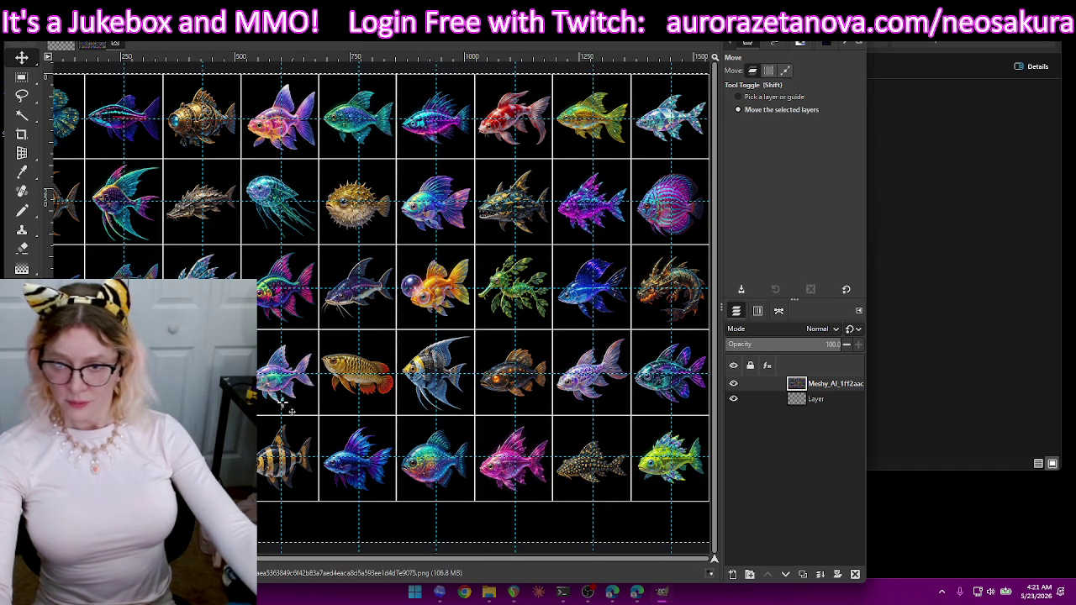
- Zoom in and nudge the vertical guides through the jellyfish, pufferfish and other columns a few pixels left
{"action": "scroll", "coordinate": [433, 559], "scroll_direction": "left", "scroll_amount": 2}
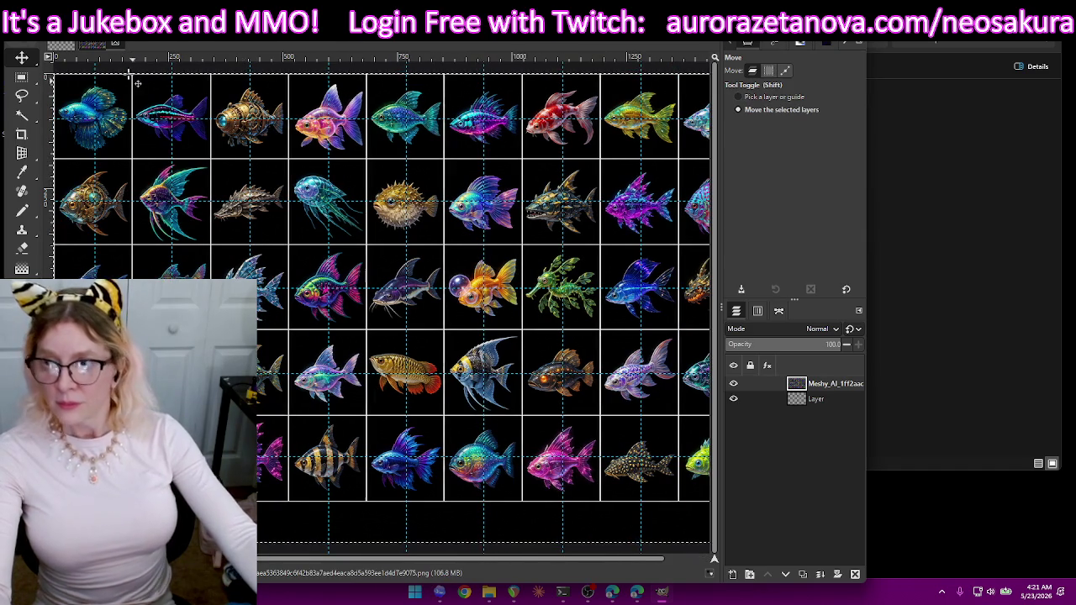
{"action": "scroll", "coordinate": [139, 92], "scroll_direction": "up", "scroll_amount": 1}
{"action": "scroll", "coordinate": [160, 114], "scroll_direction": "up", "scroll_amount": 1}
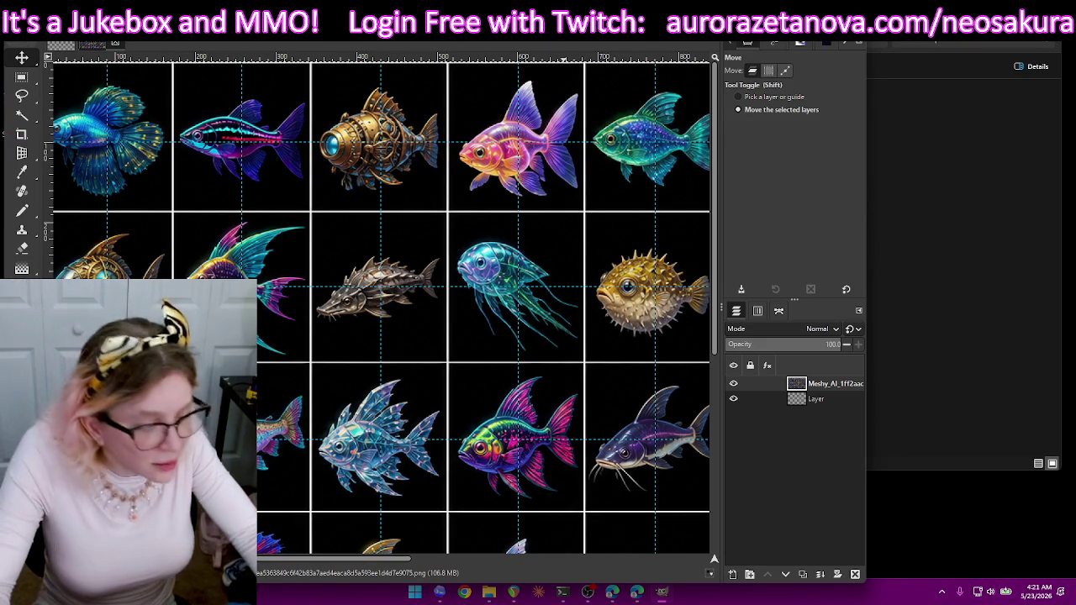
{"action": "scroll", "coordinate": [187, 139], "scroll_direction": "up", "scroll_amount": 1}
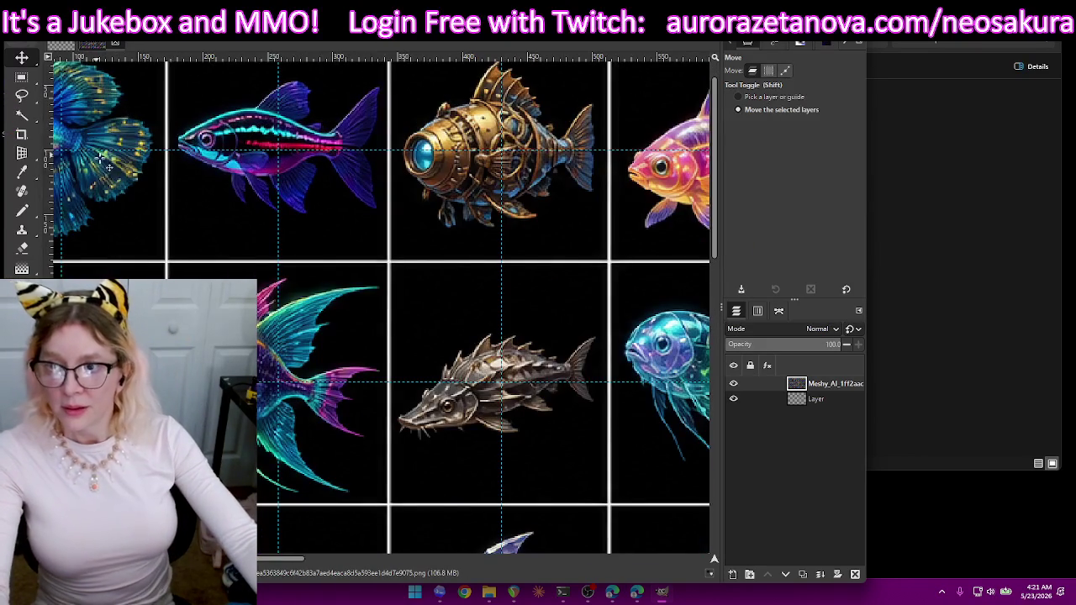
{"action": "scroll", "coordinate": [277, 558], "scroll_direction": "left", "scroll_amount": 3}
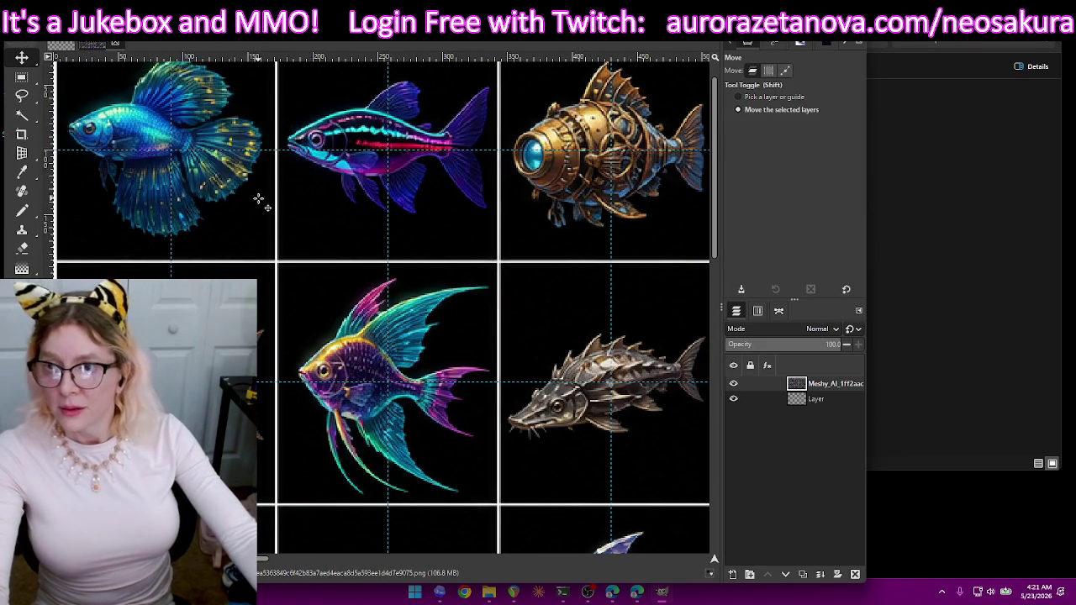
{"action": "key", "text": "shift"}
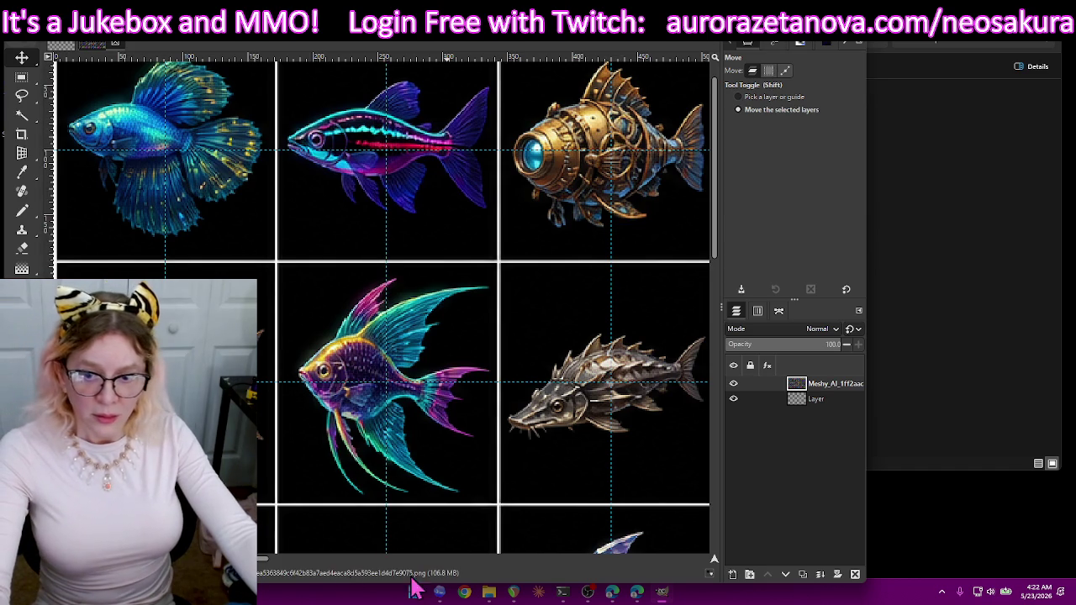
{"action": "scroll", "coordinate": [415, 575], "scroll_direction": "right", "scroll_amount": 5}
{"action": "scroll", "coordinate": [286, 572], "scroll_direction": "right", "scroll_amount": 3}
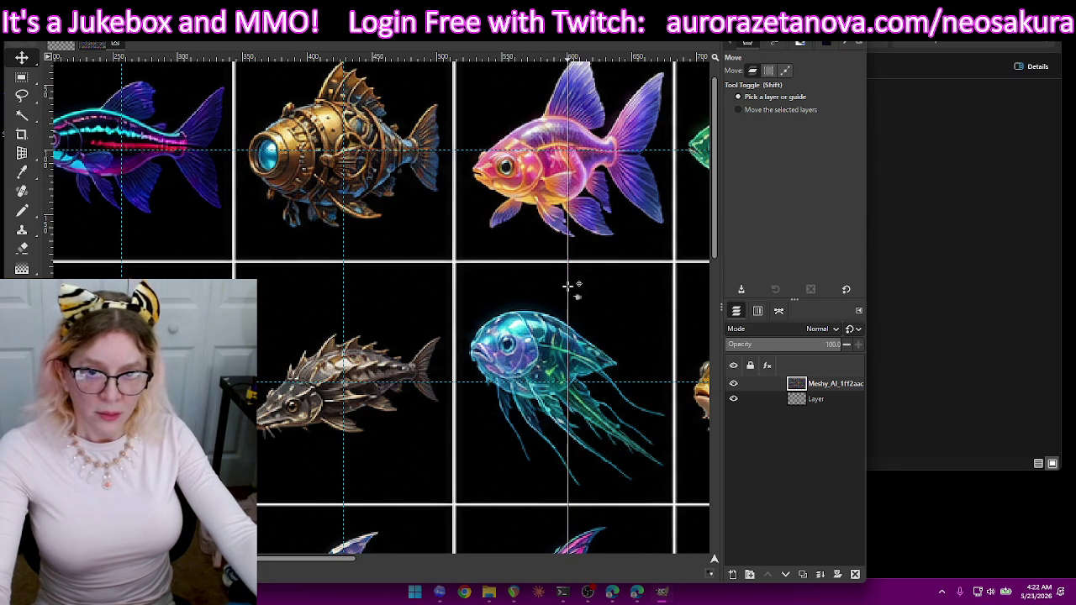
{"action": "left_click_drag", "start_coordinate": [573, 285], "coordinate": [566, 291]}
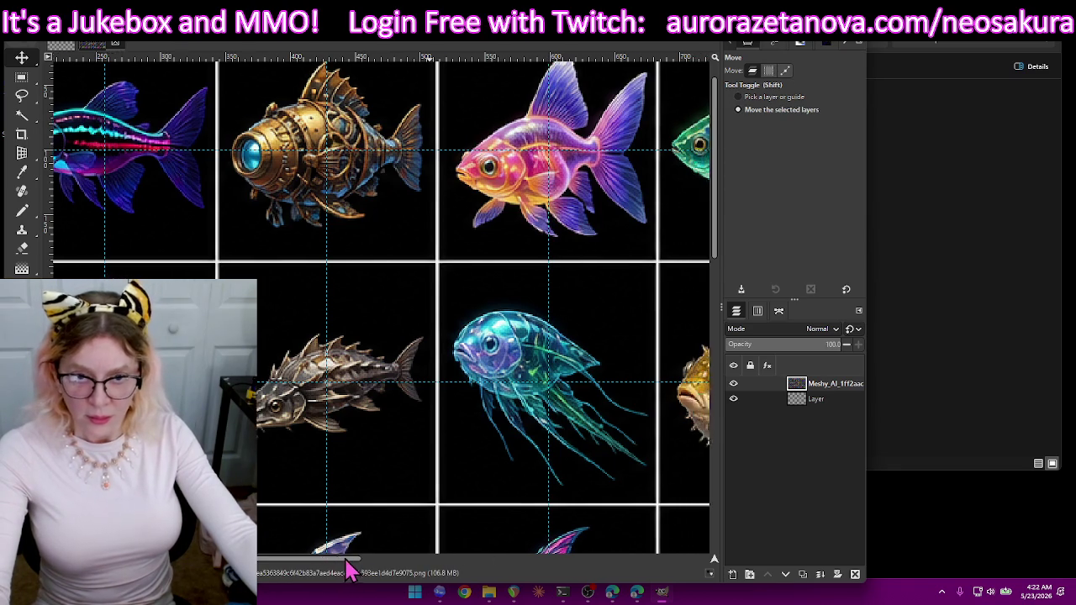
{"action": "left_click_drag", "start_coordinate": [347, 561], "coordinate": [459, 564]}
{"action": "left_click_drag", "start_coordinate": [357, 290], "coordinate": [348, 294]}
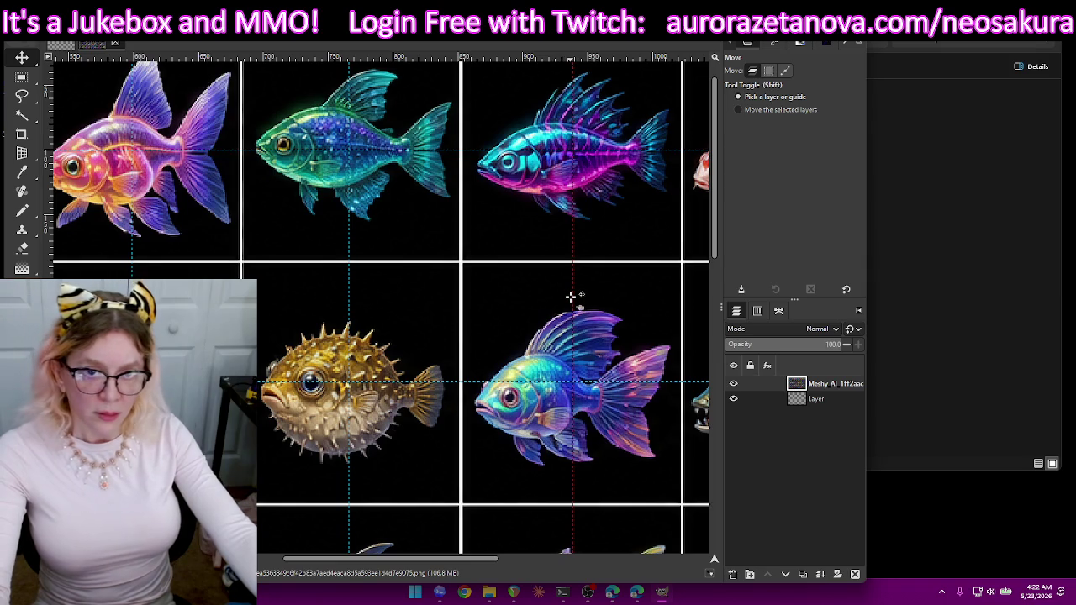
{"action": "left_click_drag", "start_coordinate": [412, 560], "coordinate": [571, 571]}
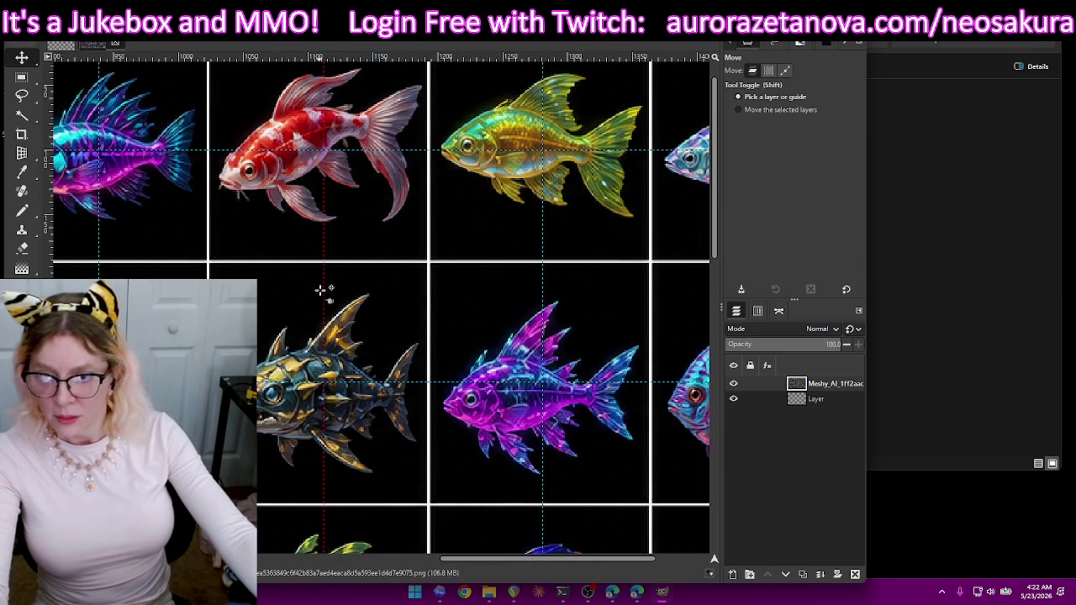
{"action": "left_click_drag", "start_coordinate": [321, 292], "coordinate": [317, 295]}
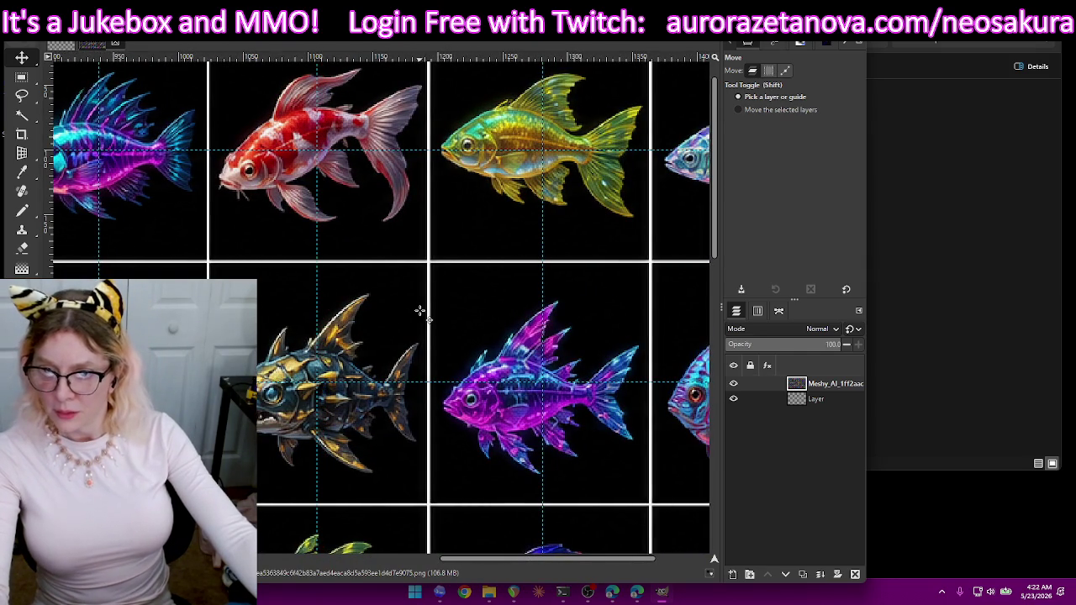
{"action": "left_click_drag", "start_coordinate": [446, 577], "coordinate": [542, 570]}
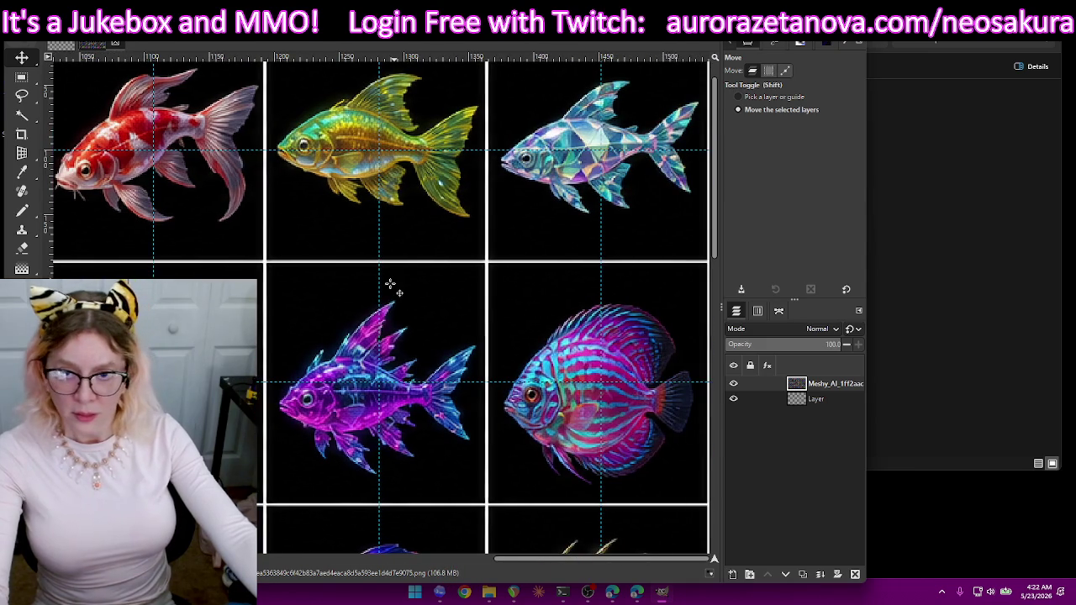
{"action": "left_click_drag", "start_coordinate": [380, 286], "coordinate": [376, 286]}
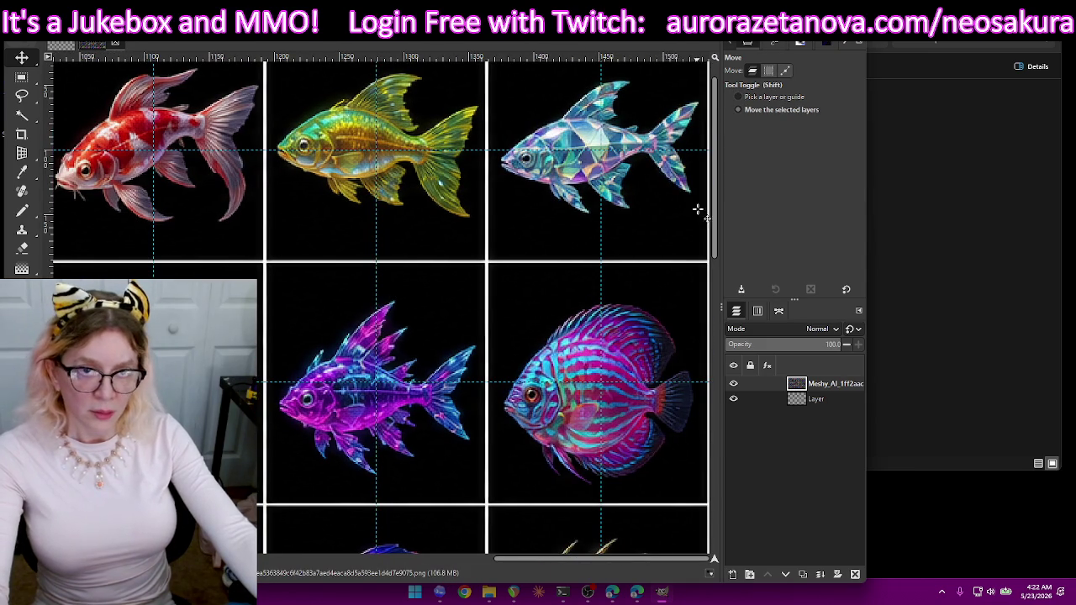
- Raise the horizontal guides slightly so they run through the fish rows down to the bottom row
{"action": "scroll", "coordinate": [647, 218], "scroll_direction": "up", "scroll_amount": 2}
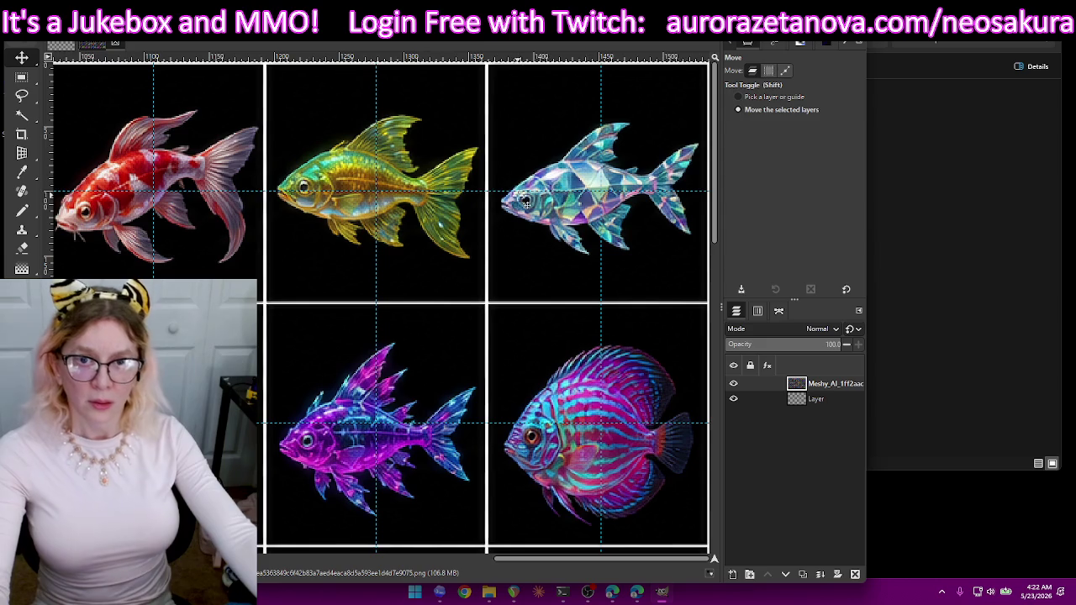
{"action": "left_click_drag", "start_coordinate": [504, 191], "coordinate": [505, 183]}
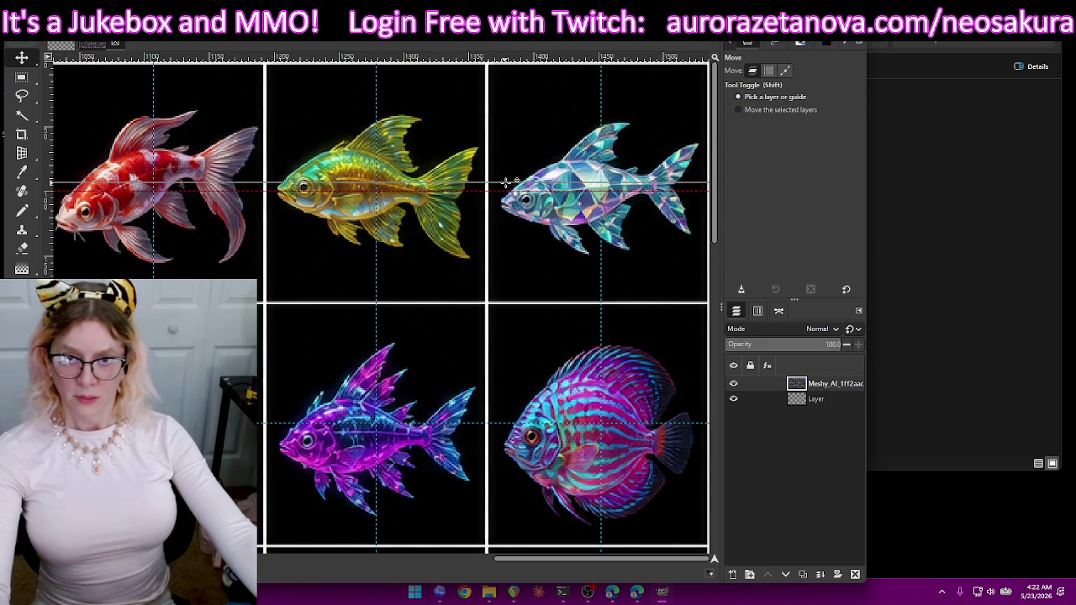
{"action": "scroll", "coordinate": [545, 246], "scroll_direction": "down", "scroll_amount": 5}
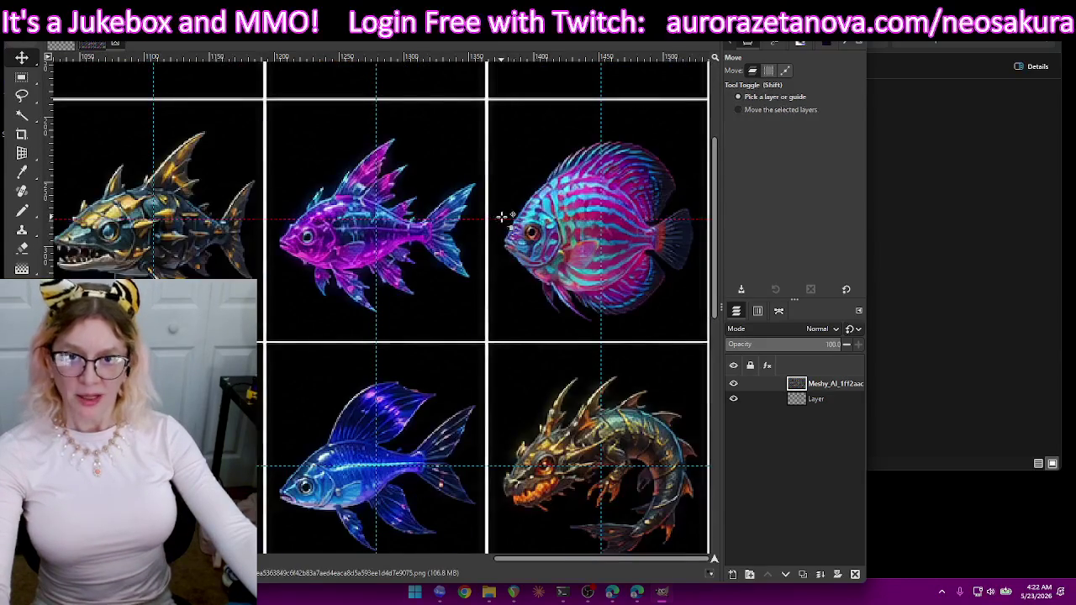
{"action": "scroll", "coordinate": [526, 241], "scroll_direction": "down", "scroll_amount": 5}
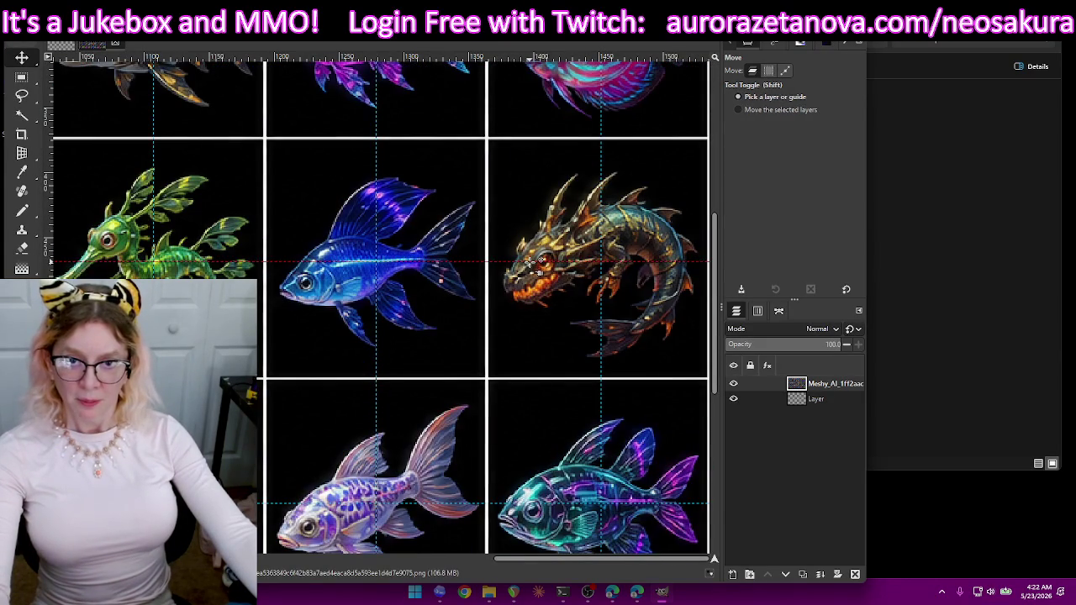
{"action": "scroll", "coordinate": [542, 277], "scroll_direction": "down", "scroll_amount": 5}
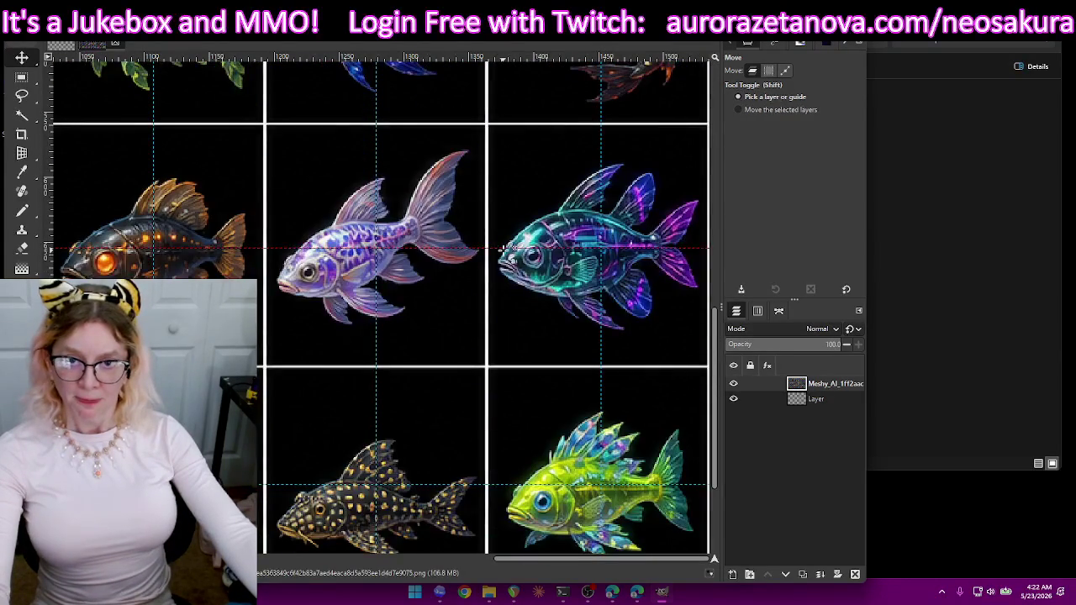
{"action": "scroll", "coordinate": [504, 261], "scroll_direction": "down", "scroll_amount": 4}
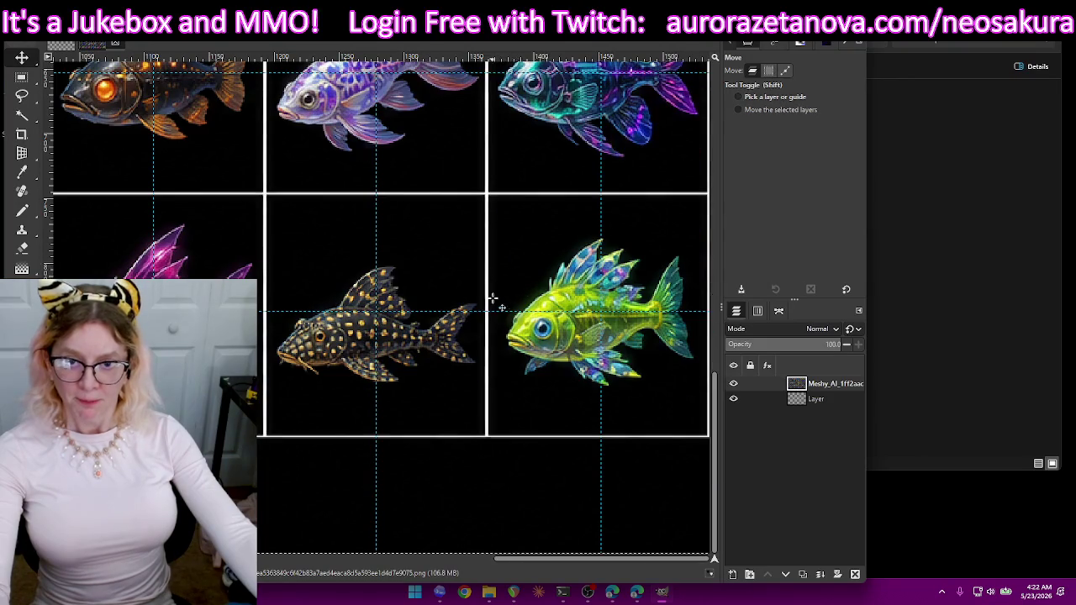
{"action": "left_click_drag", "start_coordinate": [507, 311], "coordinate": [507, 307]}
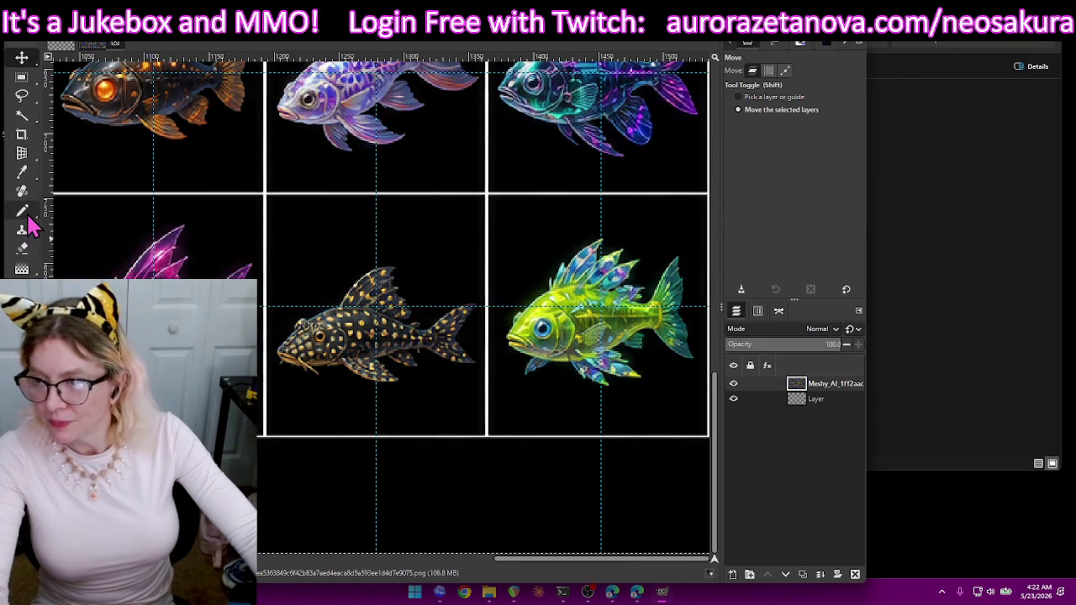
- Delete the empty 'Layer' and add a new 1536x1024 transparent layer above the fish sprite sheet
{"action": "left_click", "coordinate": [835, 401]}
{"action": "left_click", "coordinate": [855, 575]}
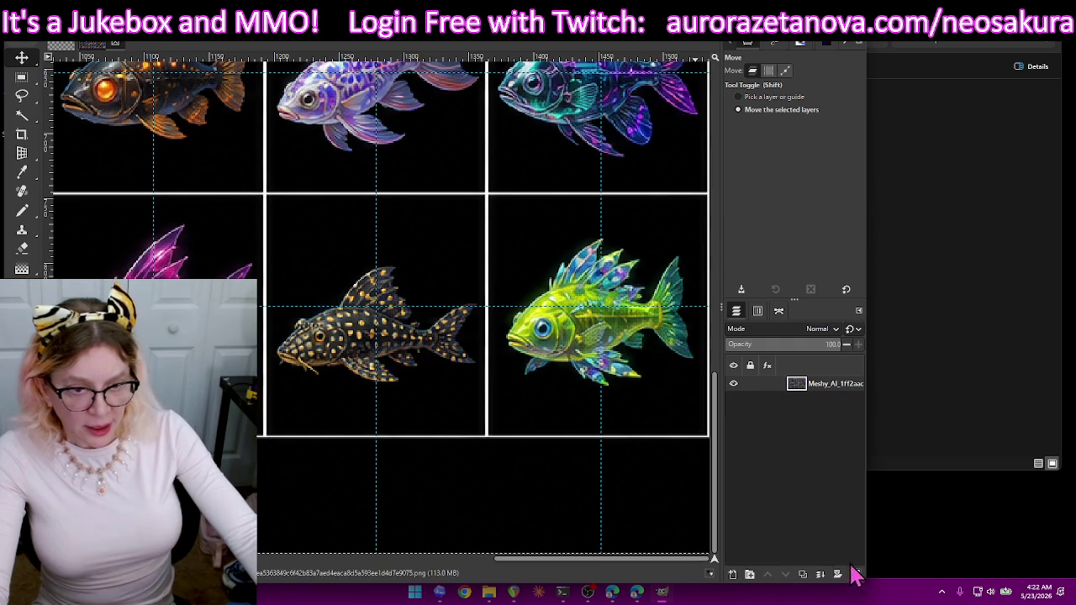
{"action": "left_click", "coordinate": [732, 576]}
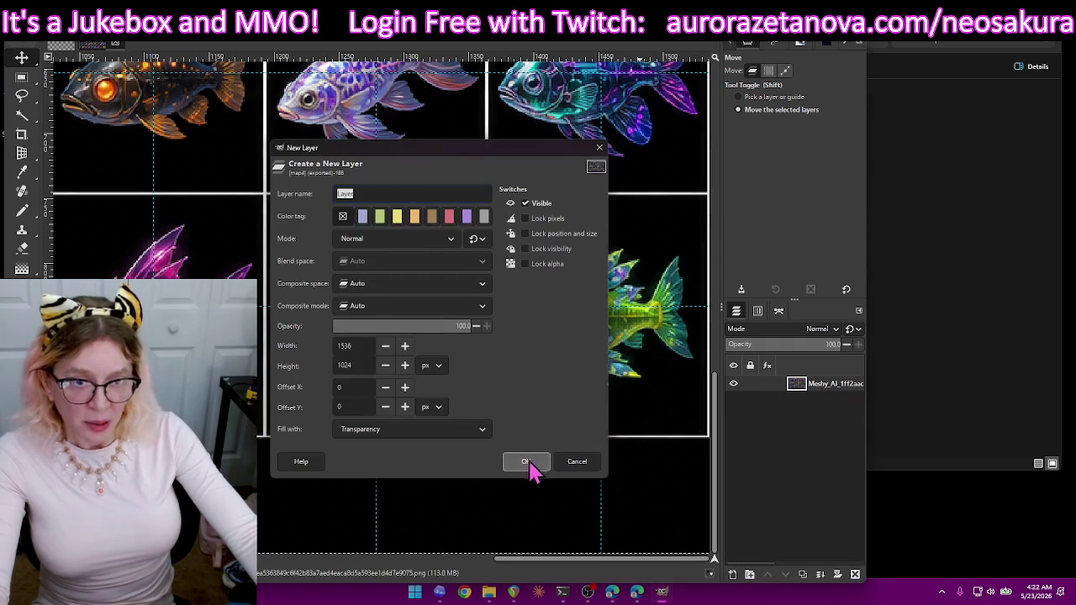
{"action": "left_click", "coordinate": [529, 464]}
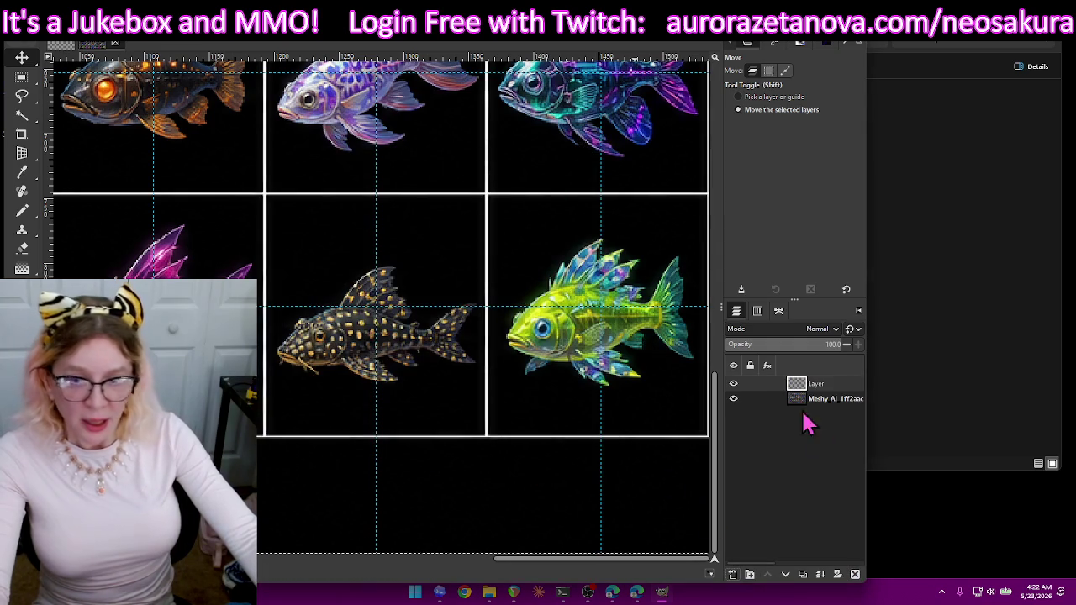
{"action": "left_click", "coordinate": [23, 212]}
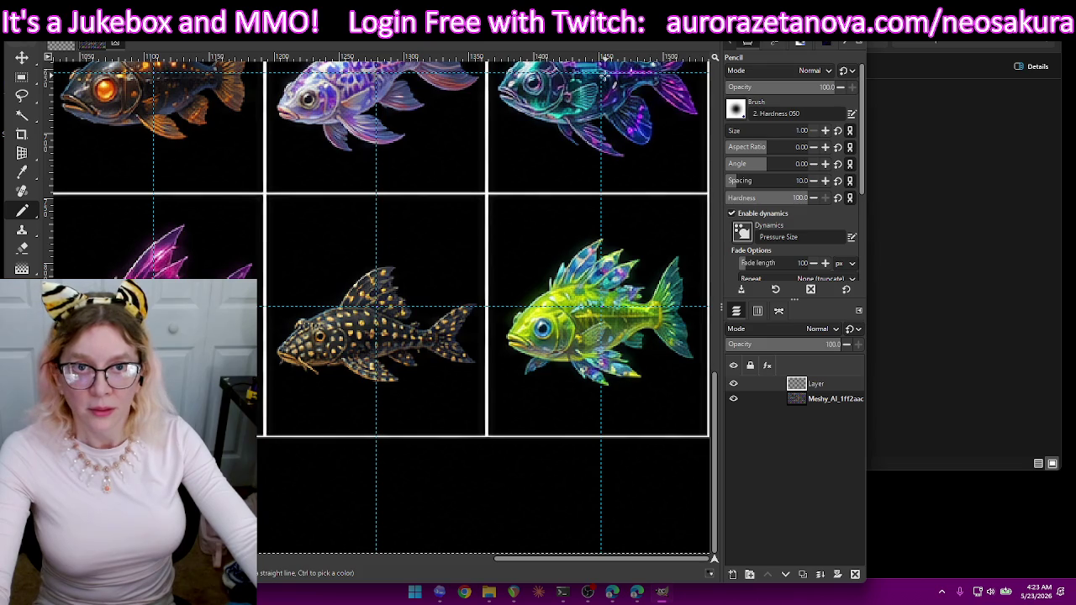
{"action": "scroll", "coordinate": [602, 164], "scroll_direction": "up", "scroll_amount": 5}
{"action": "scroll", "coordinate": [600, 170], "scroll_direction": "up", "scroll_amount": 4}
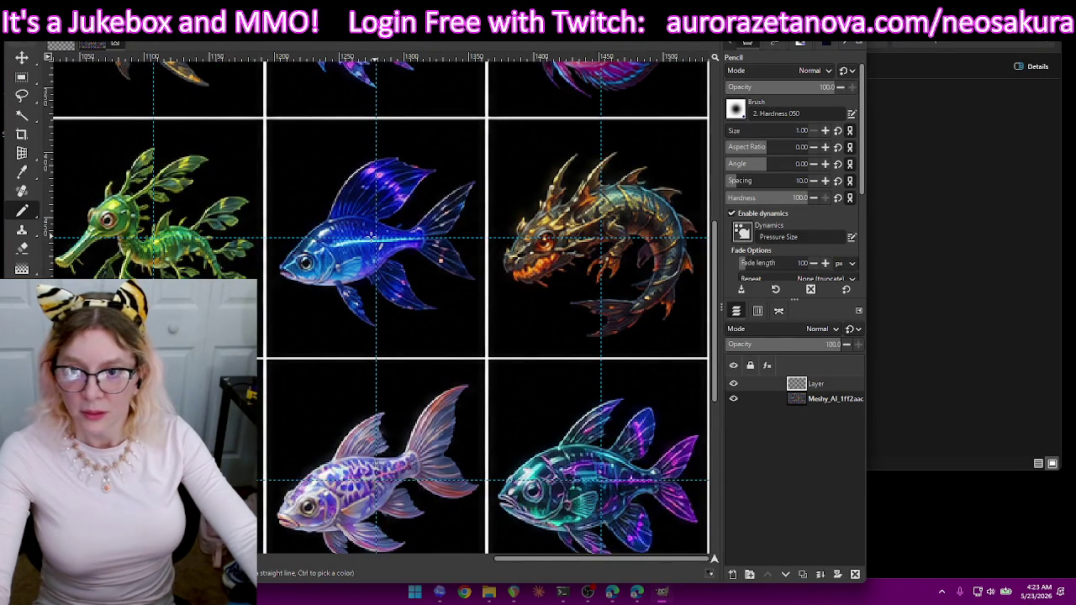
{"action": "scroll", "coordinate": [150, 259], "scroll_direction": "up", "scroll_amount": 6}
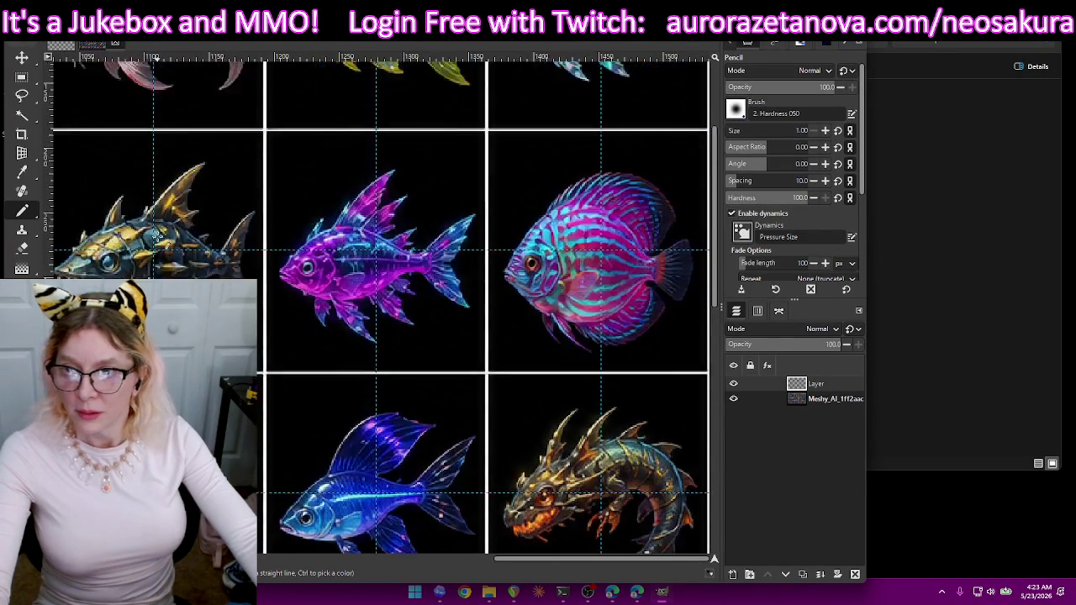
{"action": "scroll", "coordinate": [150, 259], "scroll_direction": "up", "scroll_amount": 2}
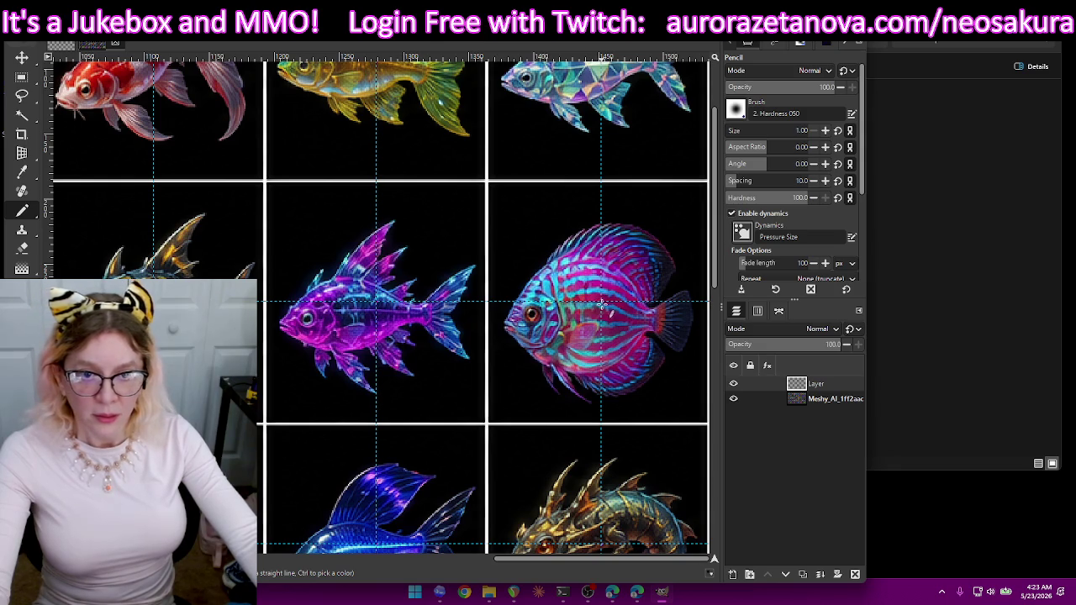
{"action": "scroll", "coordinate": [602, 305], "scroll_direction": "up", "scroll_amount": 2}
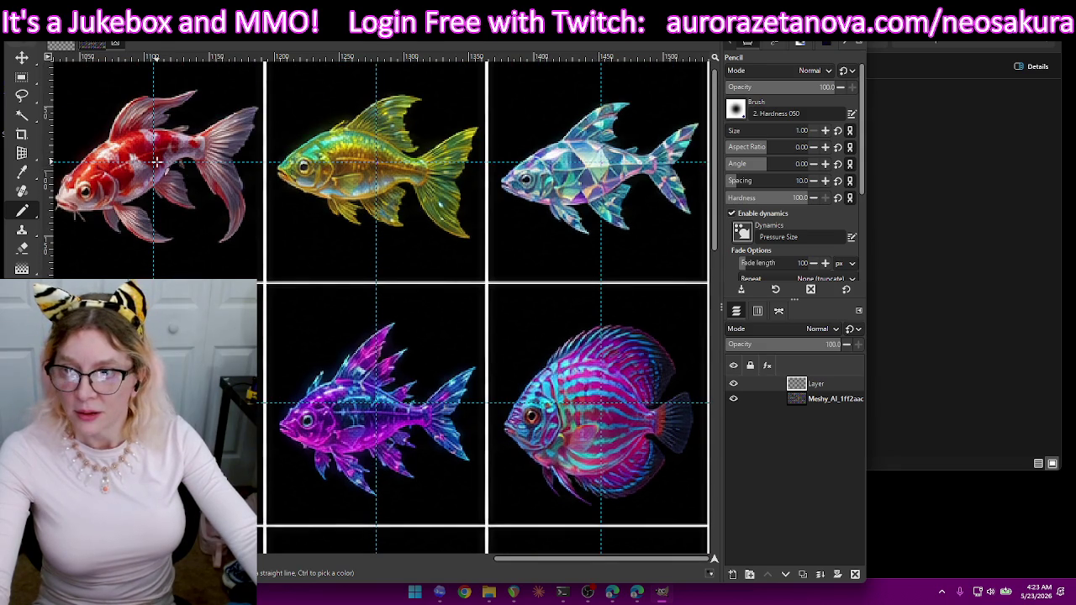
{"action": "scroll", "coordinate": [178, 176], "scroll_direction": "up", "scroll_amount": 1}
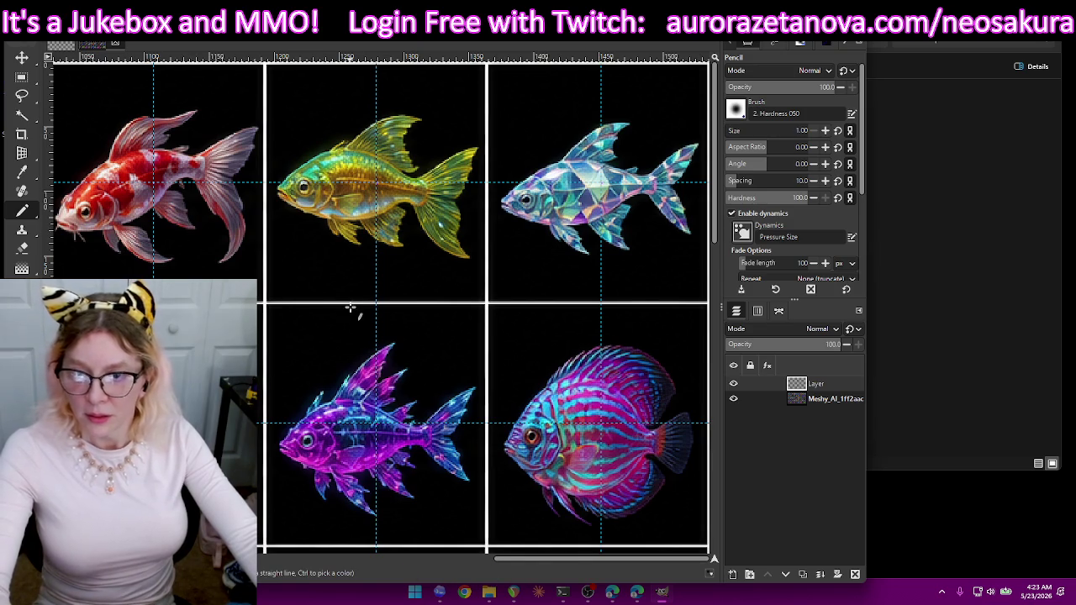
{"action": "scroll", "coordinate": [404, 269], "scroll_direction": "left", "scroll_amount": 2}
{"action": "scroll", "coordinate": [403, 271], "scroll_direction": "left", "scroll_amount": 5}
{"action": "scroll", "coordinate": [405, 276], "scroll_direction": "left", "scroll_amount": 3}
{"action": "scroll", "coordinate": [408, 281], "scroll_direction": "left", "scroll_amount": 2}
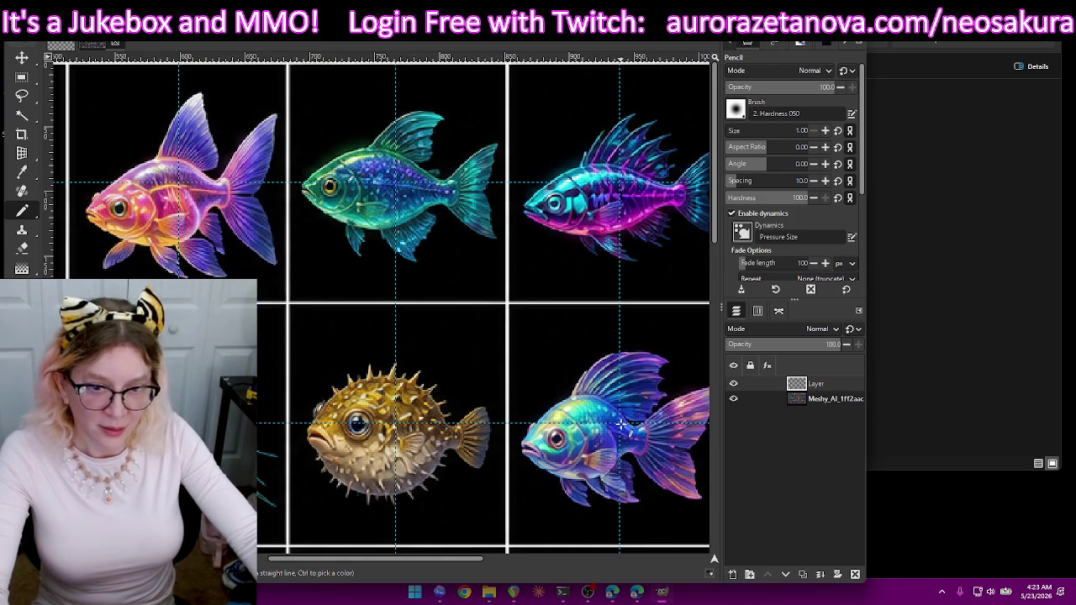
{"action": "scroll", "coordinate": [621, 421], "scroll_direction": "down", "scroll_amount": 5}
{"action": "scroll", "coordinate": [618, 413], "scroll_direction": "down", "scroll_amount": 5}
{"action": "scroll", "coordinate": [623, 396], "scroll_direction": "down", "scroll_amount": 1}
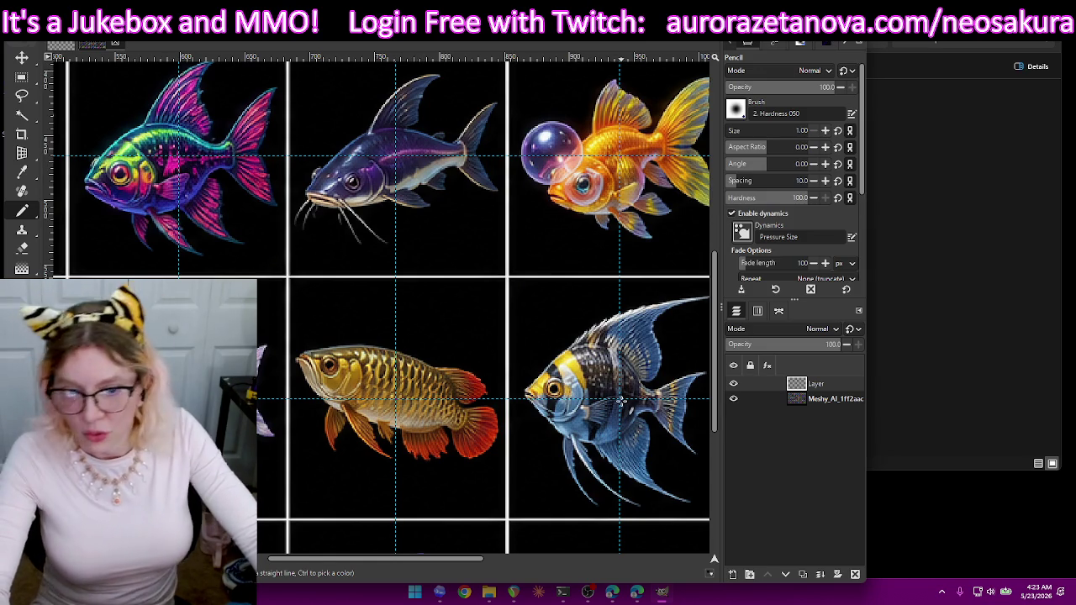
{"action": "scroll", "coordinate": [617, 393], "scroll_direction": "down", "scroll_amount": 2}
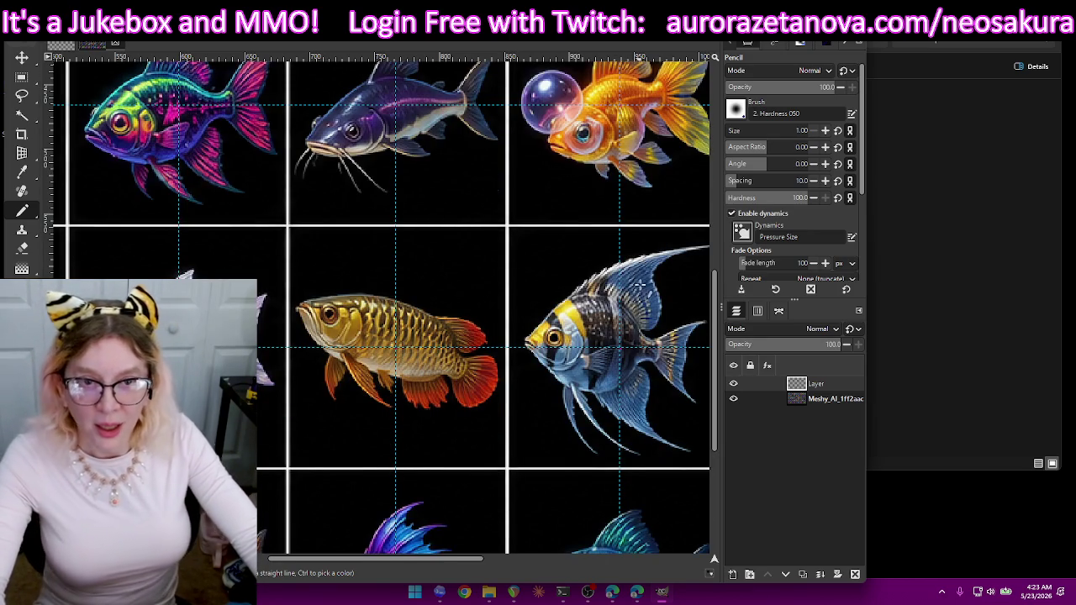
{"action": "scroll", "coordinate": [642, 276], "scroll_direction": "down", "scroll_amount": 2}
{"action": "scroll", "coordinate": [641, 275], "scroll_direction": "down", "scroll_amount": 3}
{"action": "scroll", "coordinate": [639, 277], "scroll_direction": "down", "scroll_amount": 2}
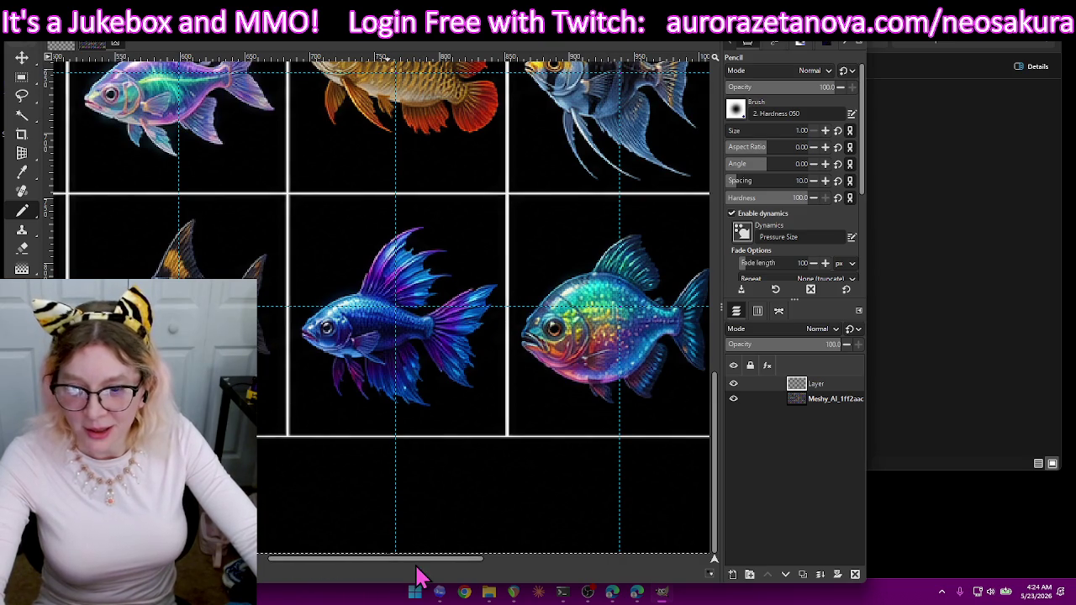
{"action": "left_click_drag", "start_coordinate": [425, 559], "coordinate": [262, 557]}
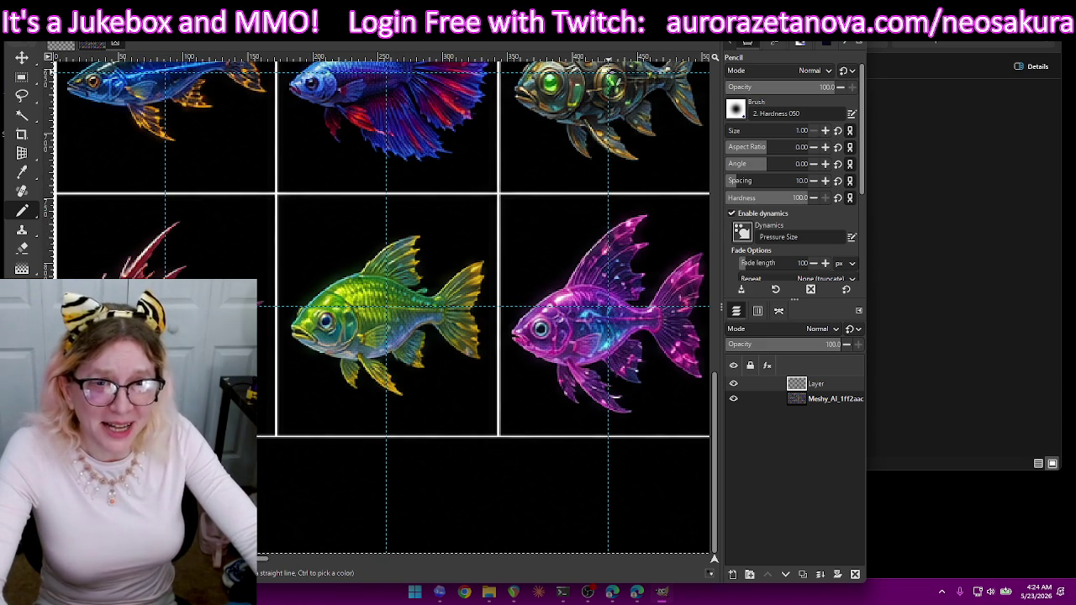
{"action": "scroll", "coordinate": [567, 210], "scroll_direction": "up", "scroll_amount": 3}
{"action": "scroll", "coordinate": [626, 193], "scroll_direction": "up", "scroll_amount": 3}
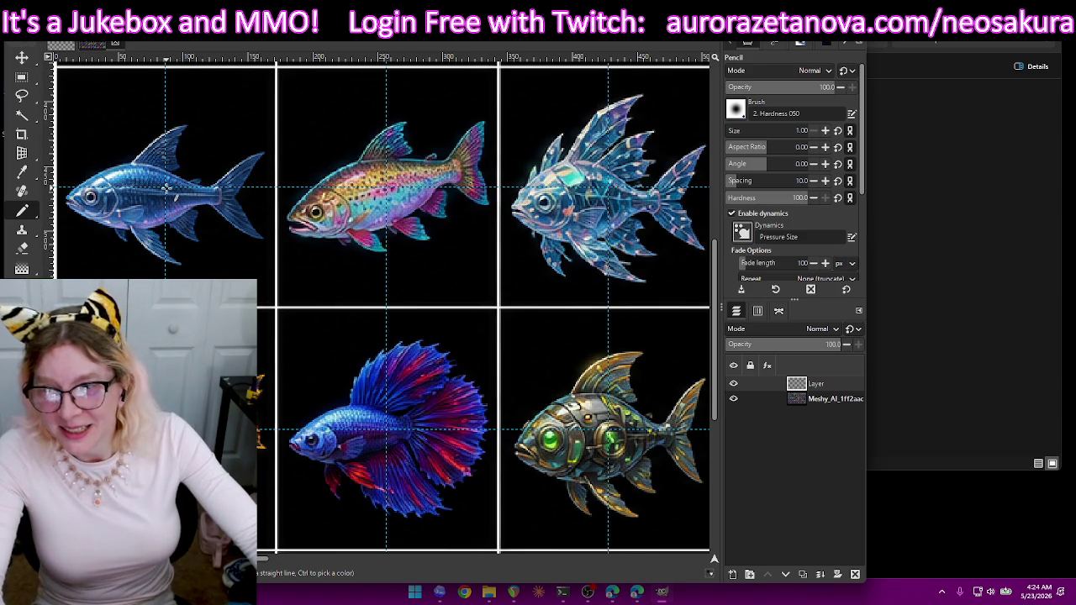
{"action": "scroll", "coordinate": [167, 189], "scroll_direction": "up", "scroll_amount": 1}
{"action": "scroll", "coordinate": [248, 197], "scroll_direction": "up", "scroll_amount": 4}
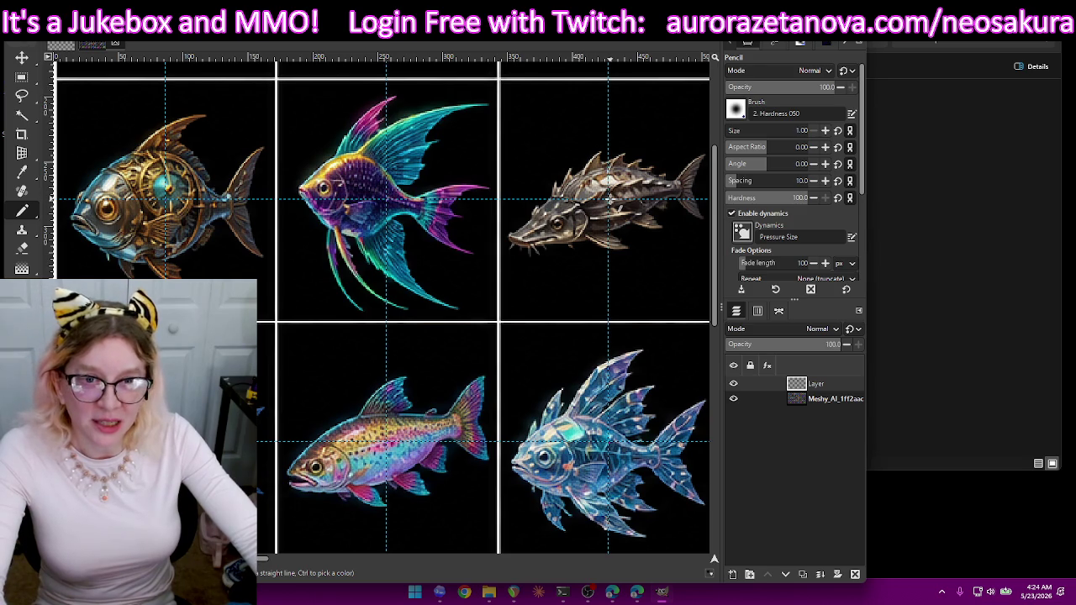
{"action": "scroll", "coordinate": [660, 210], "scroll_direction": "up", "scroll_amount": 3}
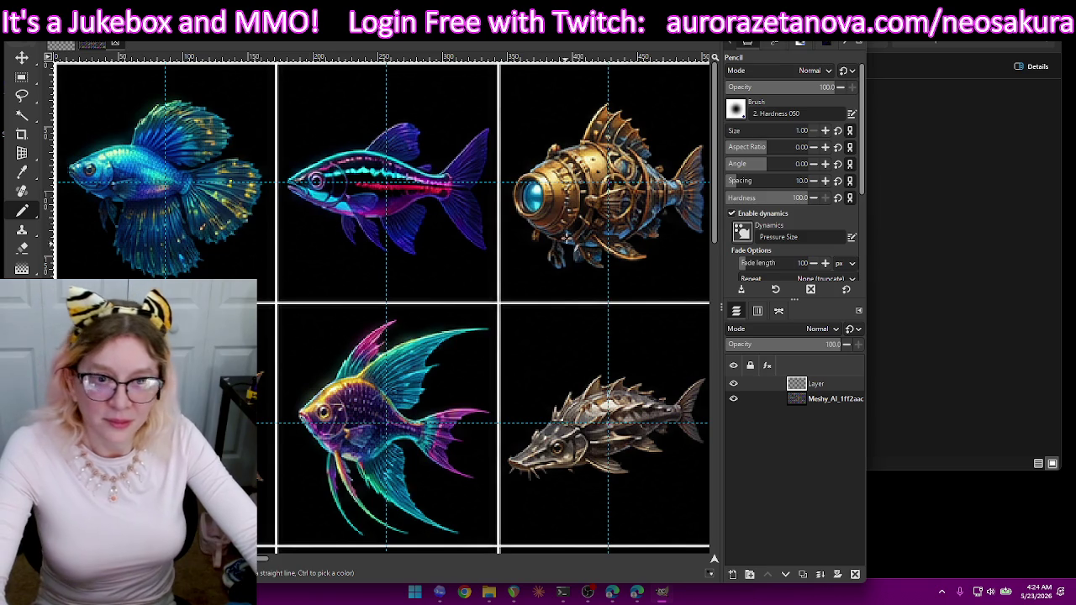
{"action": "scroll", "coordinate": [577, 293], "scroll_direction": "down", "scroll_amount": 2}
{"action": "scroll", "coordinate": [589, 320], "scroll_direction": "down", "scroll_amount": 2}
{"action": "scroll", "coordinate": [588, 328], "scroll_direction": "down", "scroll_amount": 2}
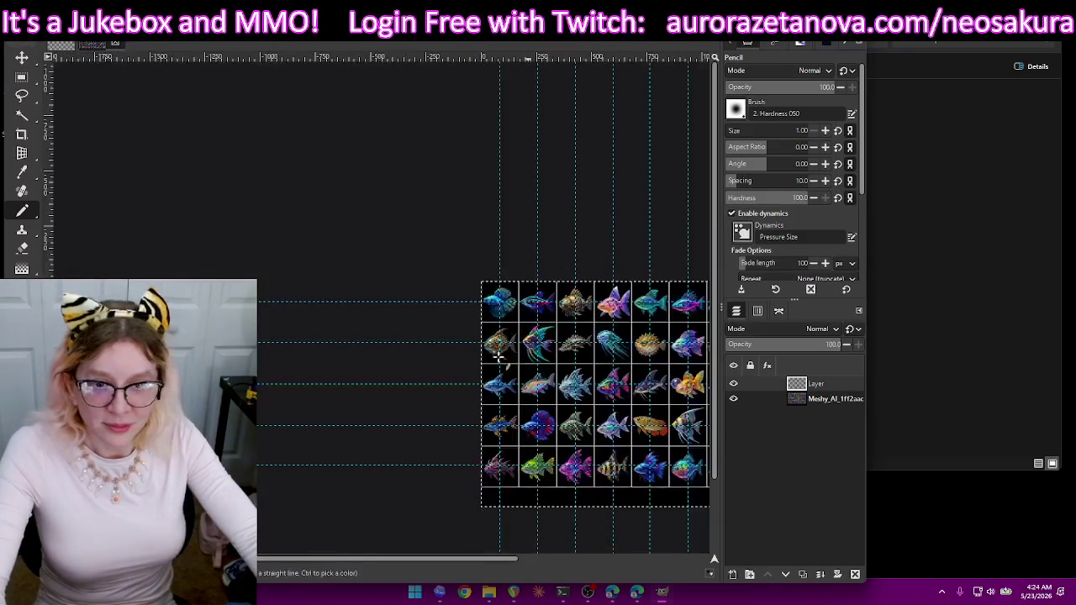
- Hide the fish sprite layer and open Export As, clearing an accidental file search
{"action": "scroll", "coordinate": [555, 362], "scroll_direction": "down", "scroll_amount": 1}
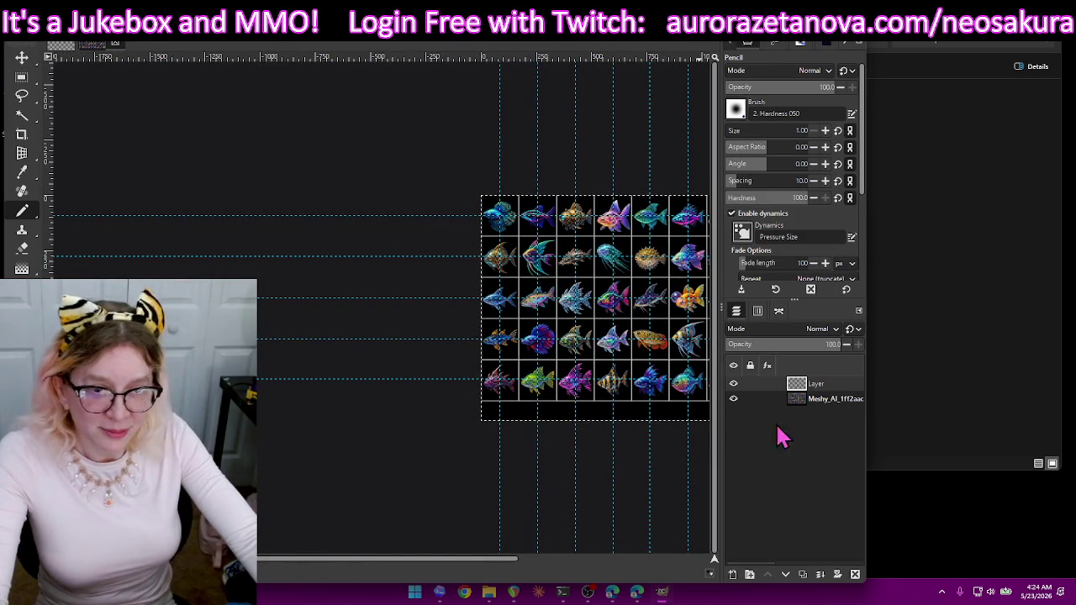
{"action": "left_click", "coordinate": [733, 400]}
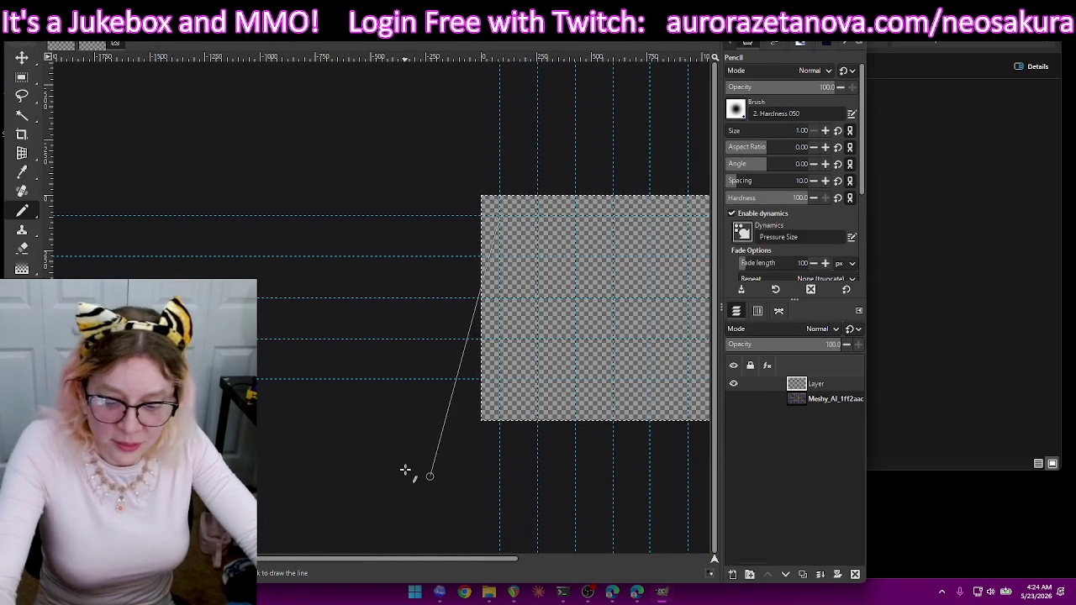
{"action": "key", "text": "shift+ctrl+e"}
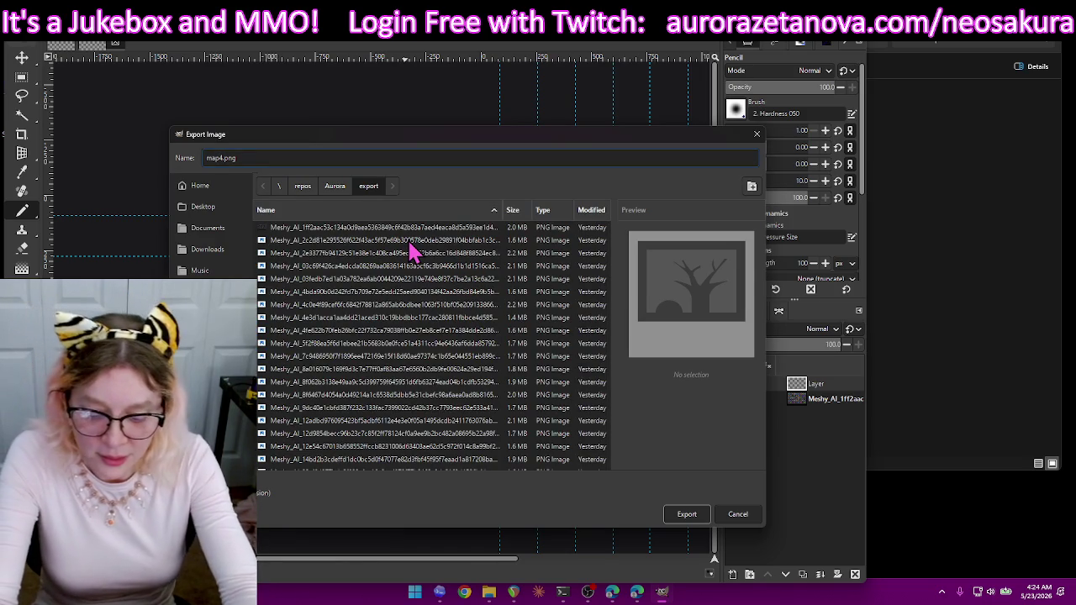
{"action": "left_click", "coordinate": [412, 251]}
{"action": "type", "text": "5"}
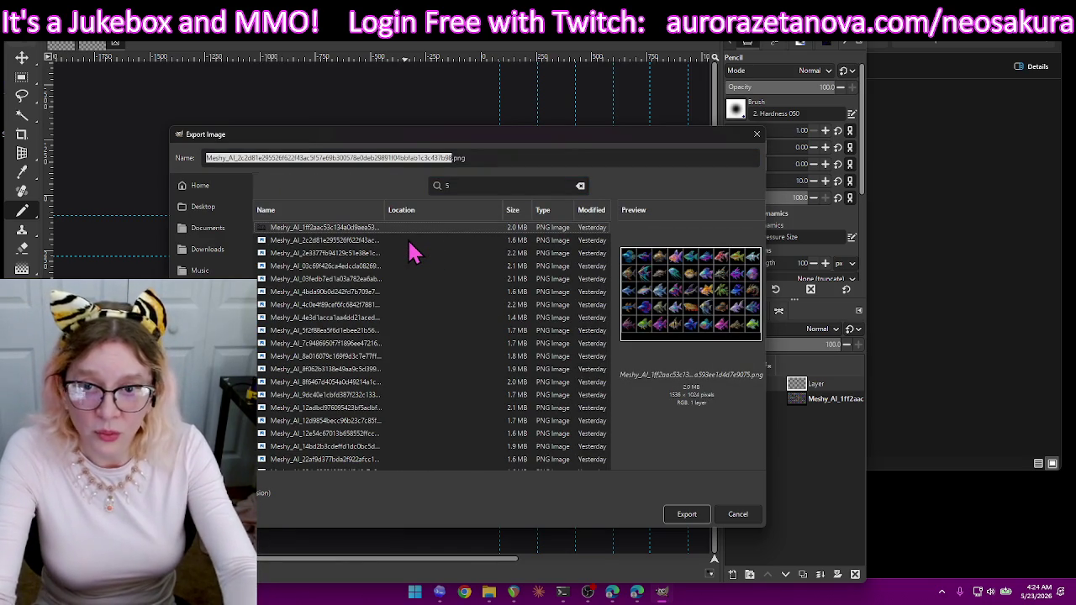
{"action": "type", "text": "ma"}
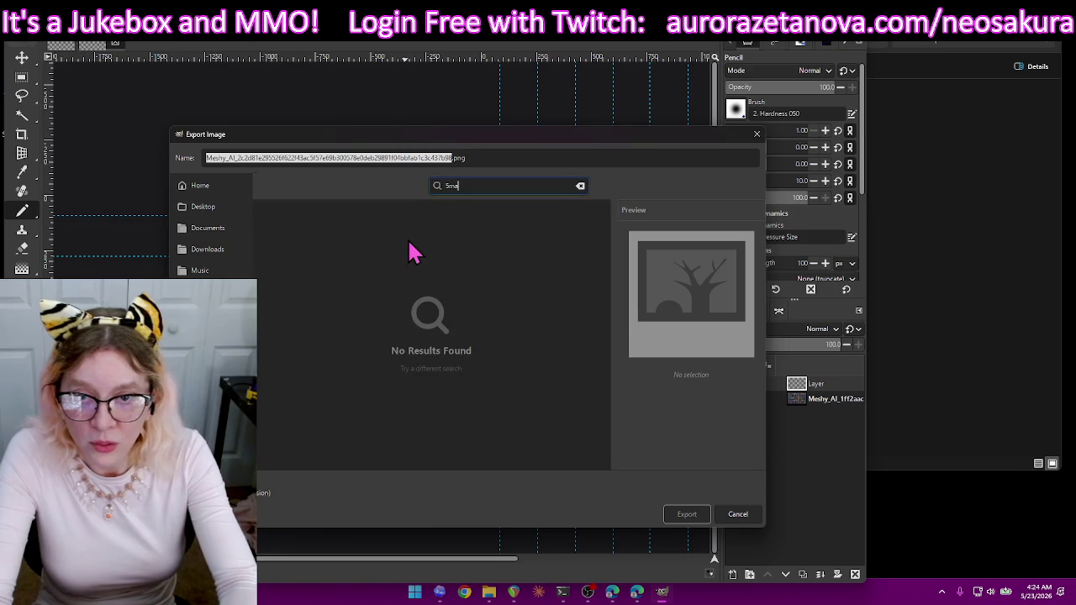
{"action": "key", "text": "BackSpace"}
{"action": "key", "text": "BackSpace"}
{"action": "key", "text": "BackSpace"}
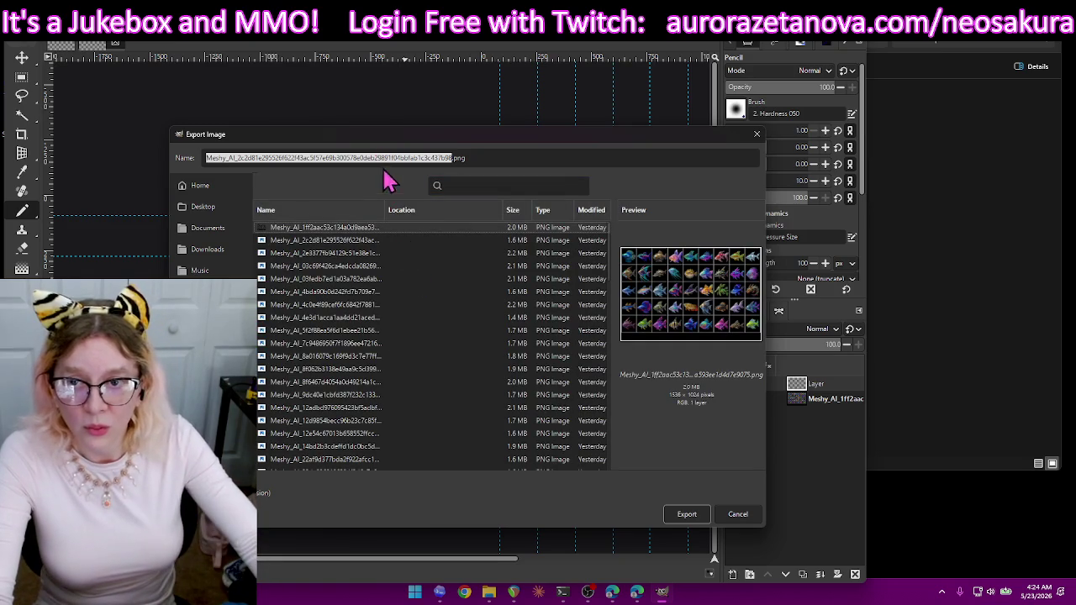
- Rename the export to map5.png and export it as PNG with the default options
{"action": "left_click", "coordinate": [401, 158]}
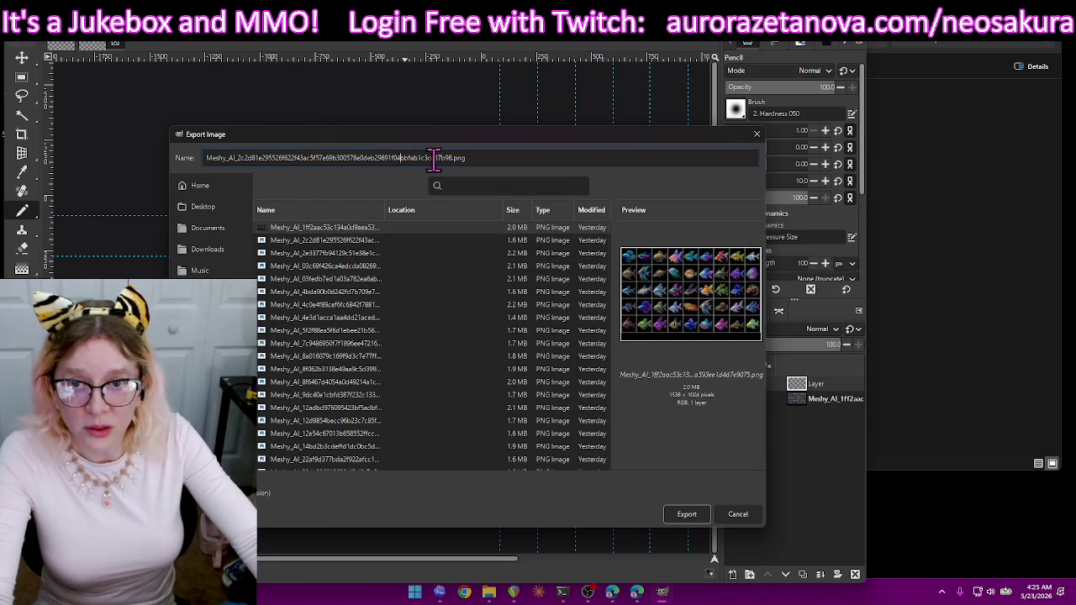
{"action": "double_click", "coordinate": [415, 158]}
{"action": "key", "text": "BackSpace"}
{"action": "key", "text": "BackSpace"}
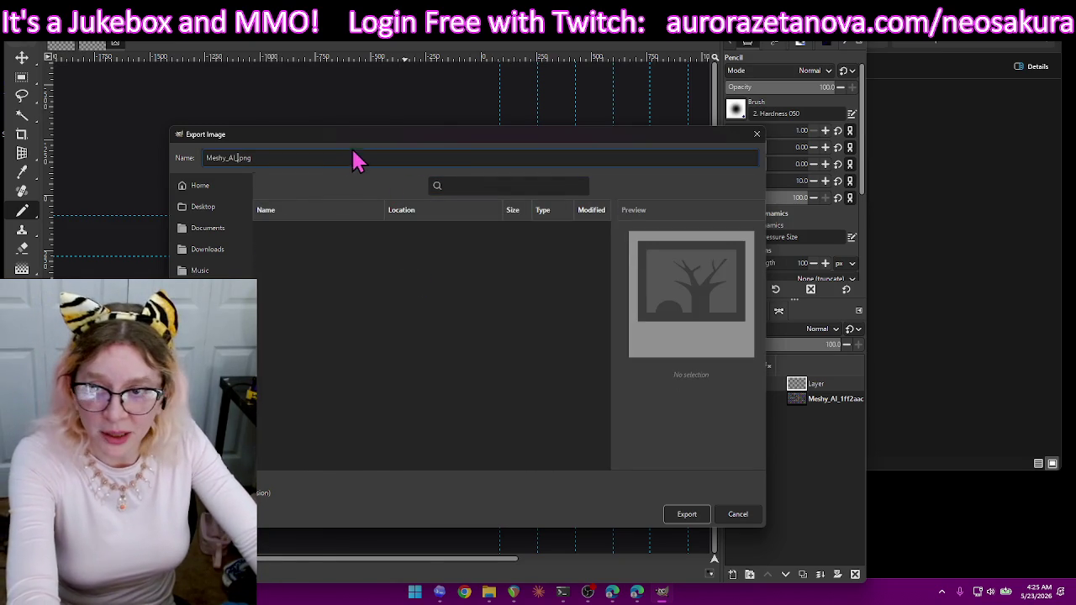
{"action": "key", "text": "BackSpace"}
{"action": "key", "text": "BackSpace"}
{"action": "key", "text": "BackSpace"}
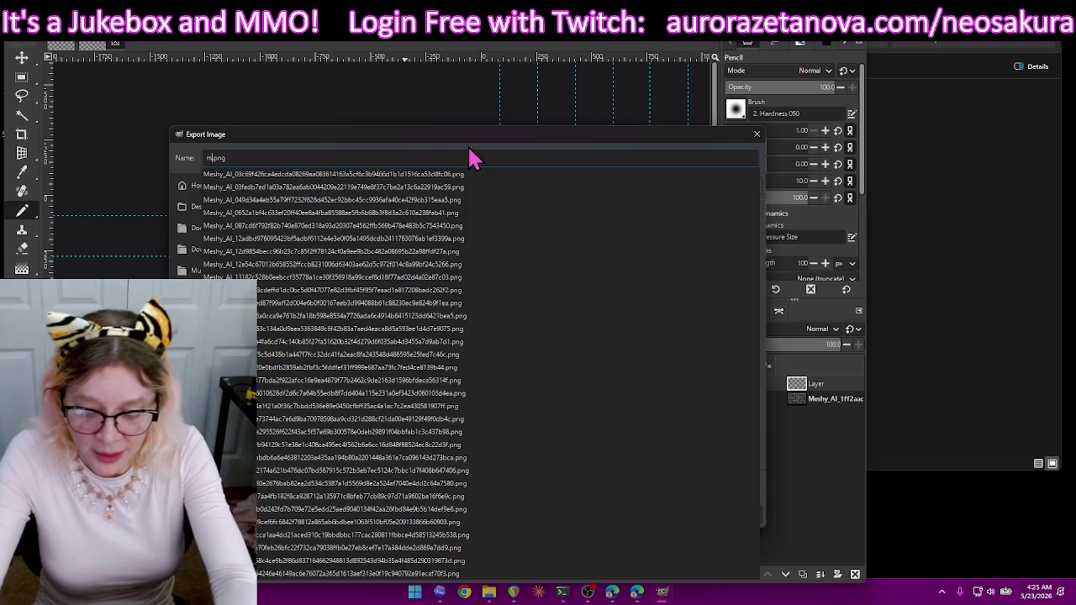
{"action": "type", "text": "map5"}
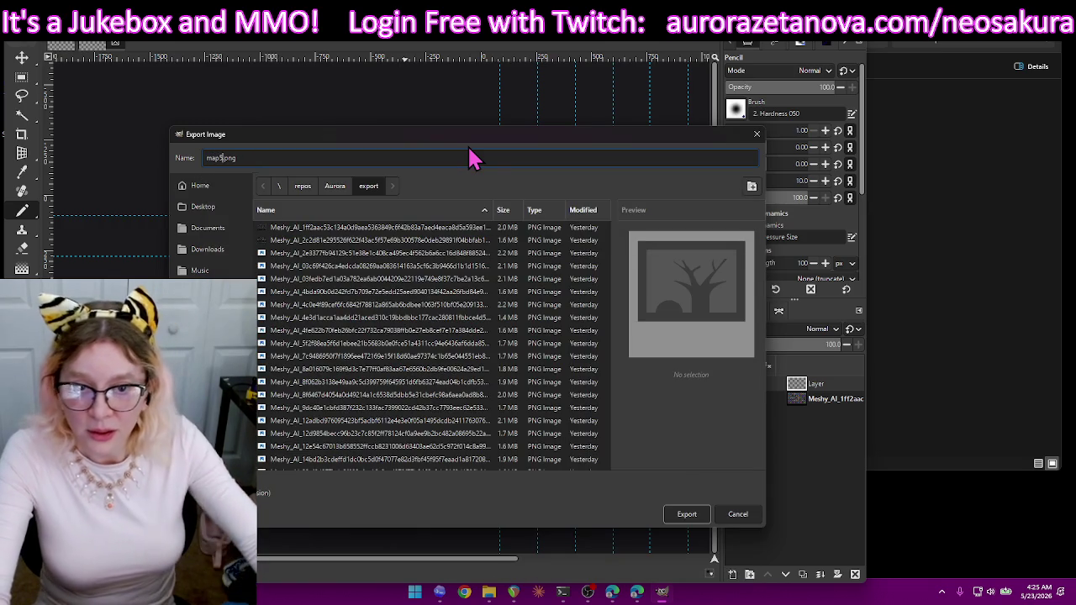
{"action": "left_click", "coordinate": [703, 516]}
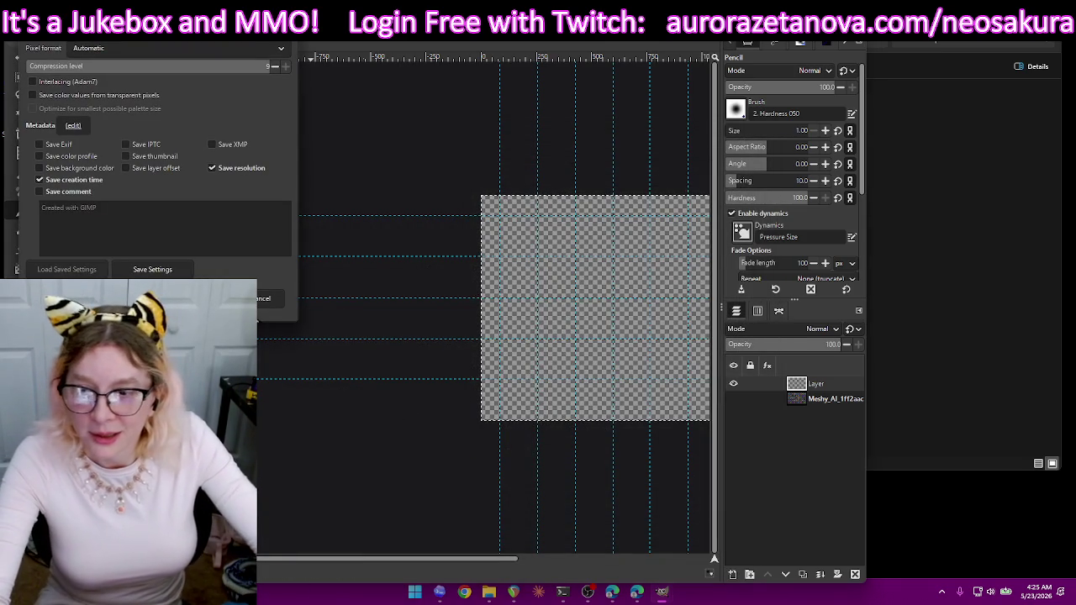
{"action": "key", "text": "Return"}
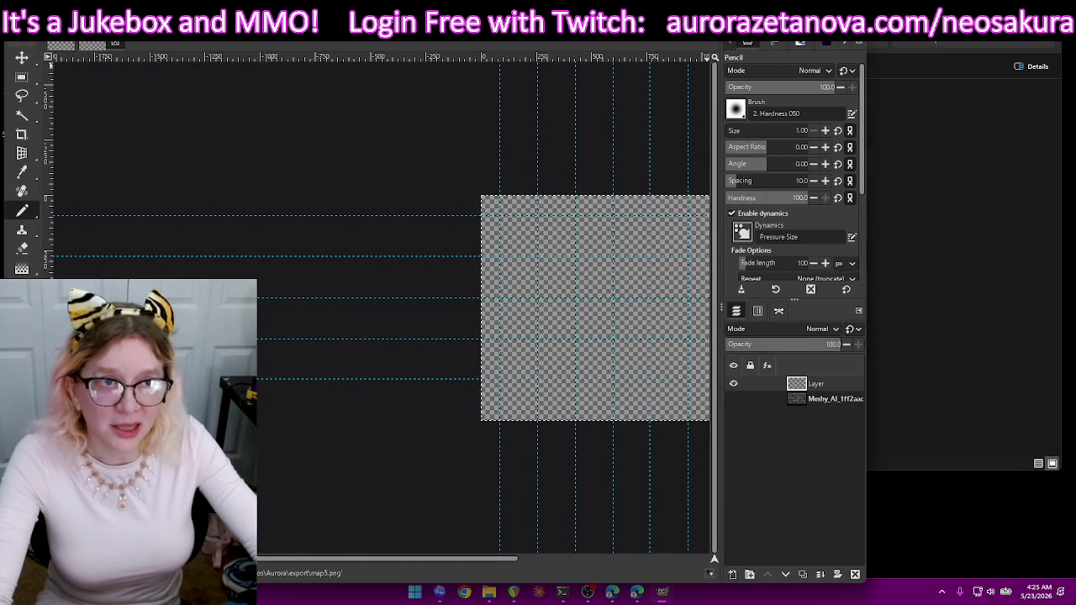
{"action": "key", "text": "super+Down"}
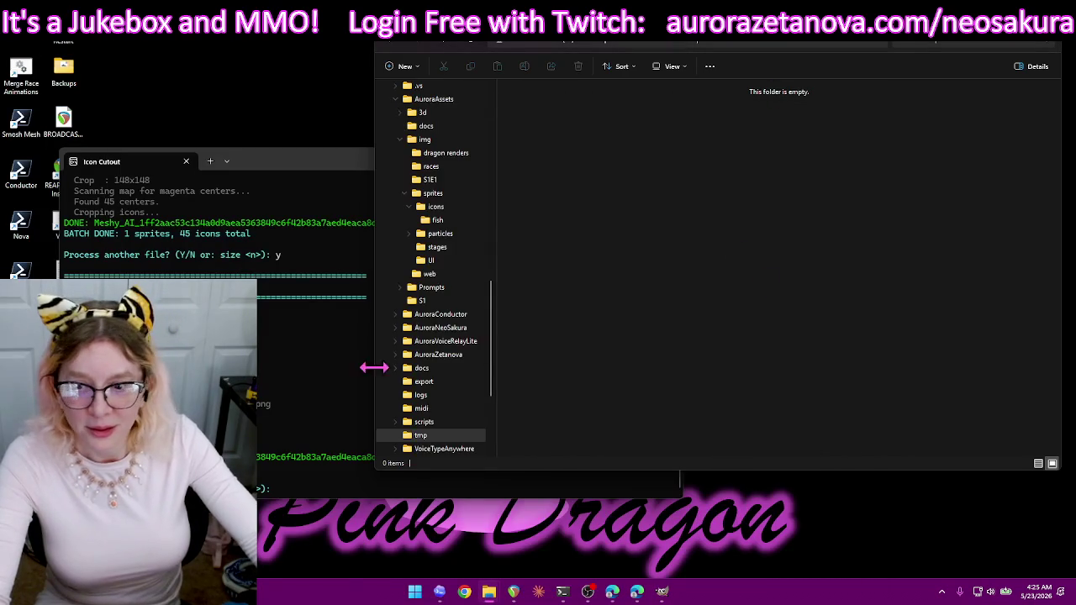
- Rerun Icon Cutout on the fish sprite sheet with map5.png, producing 45 icons at 148x148
{"action": "left_click", "coordinate": [375, 364]}
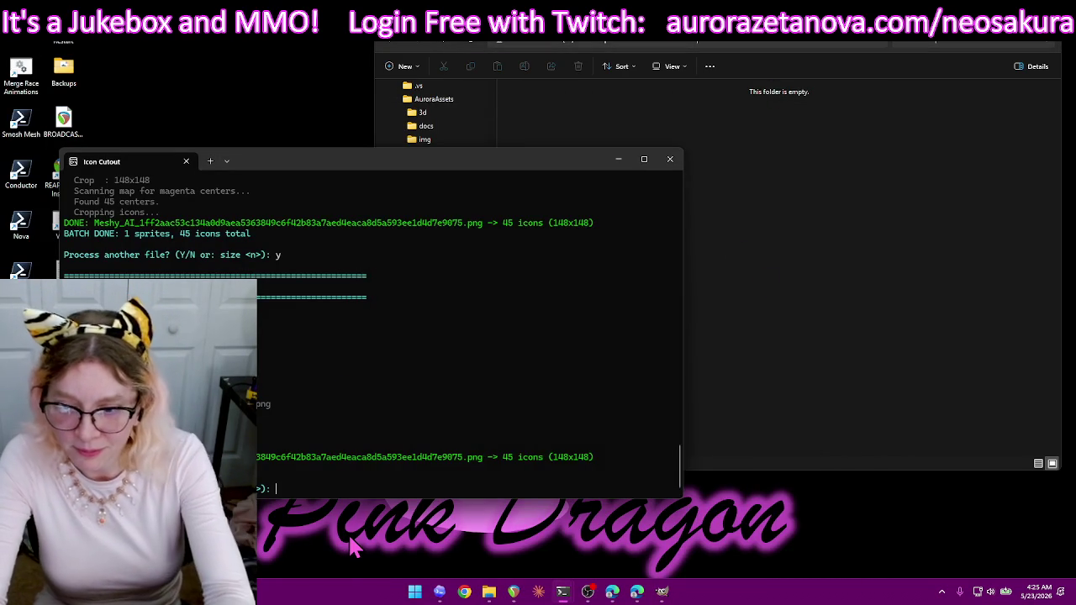
{"action": "left_click", "coordinate": [469, 488]}
{"action": "type", "text": "y"}
{"action": "key", "text": "Return"}
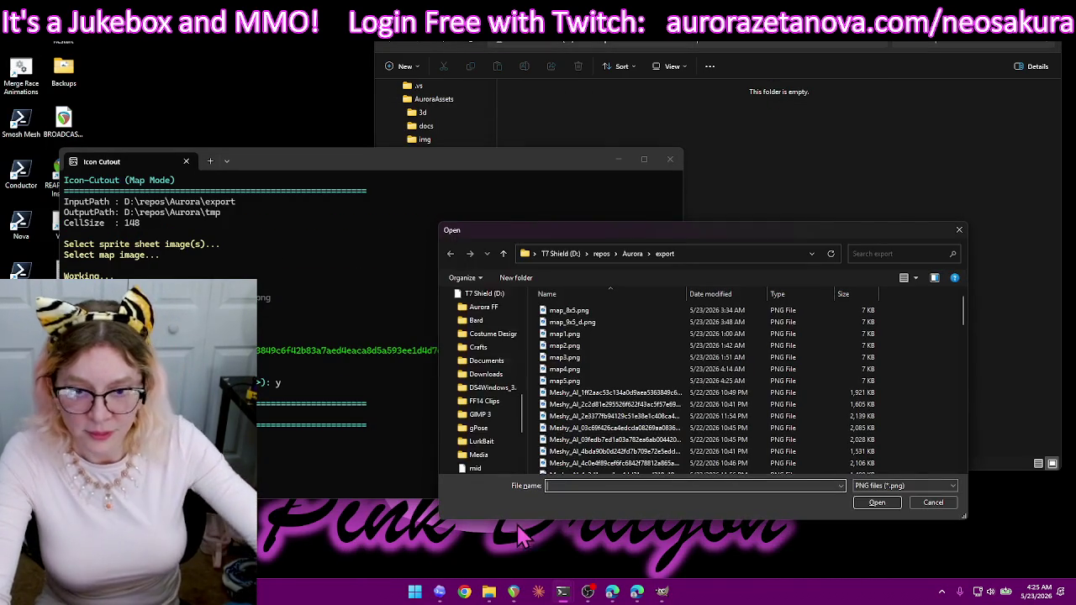
{"action": "left_click", "coordinate": [670, 395]}
{"action": "left_click", "coordinate": [671, 395]}
{"action": "left_click", "coordinate": [594, 382]}
{"action": "double_click", "coordinate": [594, 382]}
- Select all 45 fish icons in tmp and drag them out, leaving tmp empty
{"action": "left_click", "coordinate": [816, 38]}
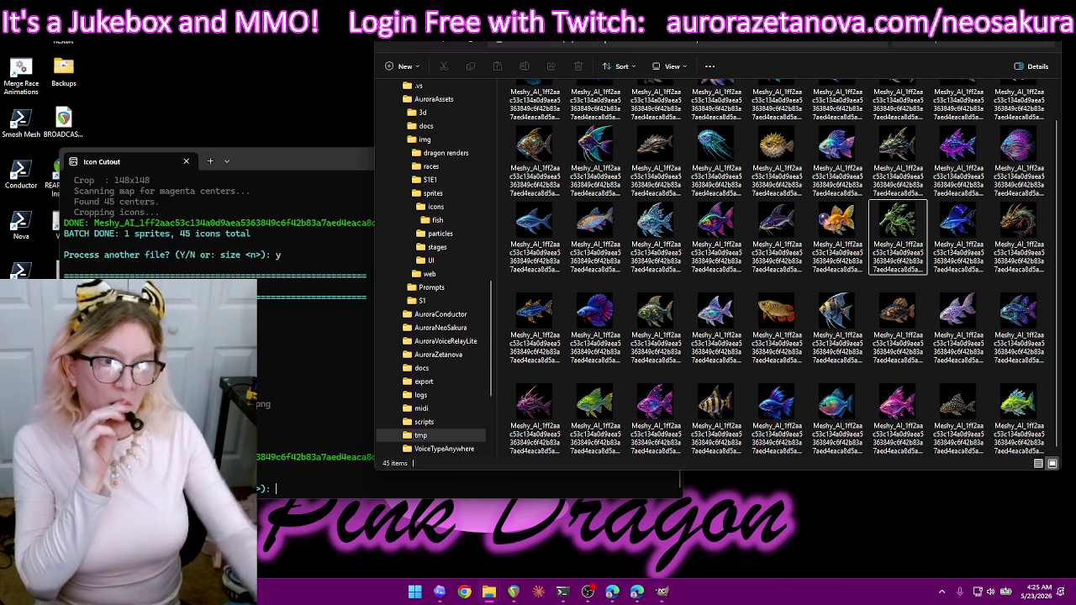
{"action": "scroll", "coordinate": [925, 326], "scroll_direction": "up", "scroll_amount": 1}
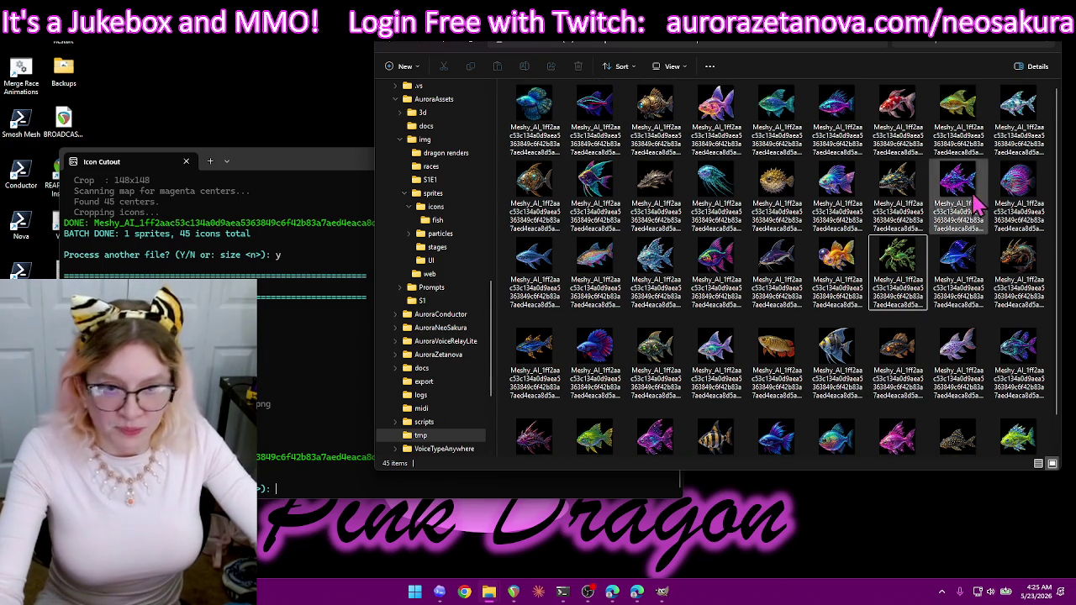
{"action": "left_click", "coordinate": [912, 223]}
{"action": "key", "text": "ctrl+a"}
{"action": "mouse_move", "coordinate": [925, 242]}
{"action": "left_mouse_down"}
{"action": "mouse_move", "coordinate": [650, 257]}
{"action": "mouse_move", "coordinate": [664, 267]}
{"action": "left_mouse_up"}
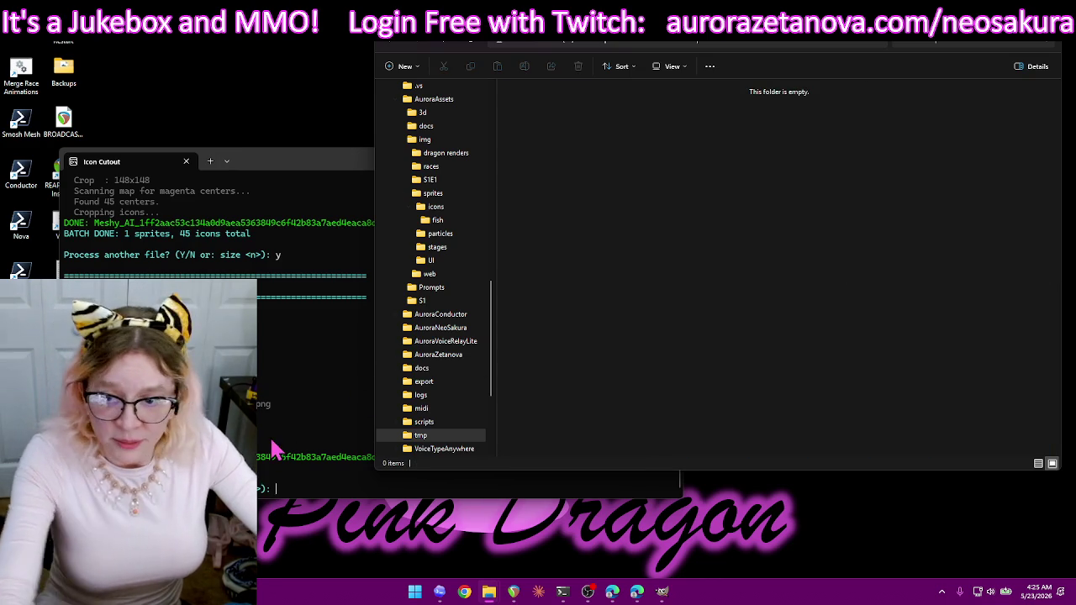
- Set the cell size to 154 with 'size 154' and cut the fish sheet using map5.png
{"action": "left_click", "coordinate": [299, 438]}
{"action": "type", "text": "size"}
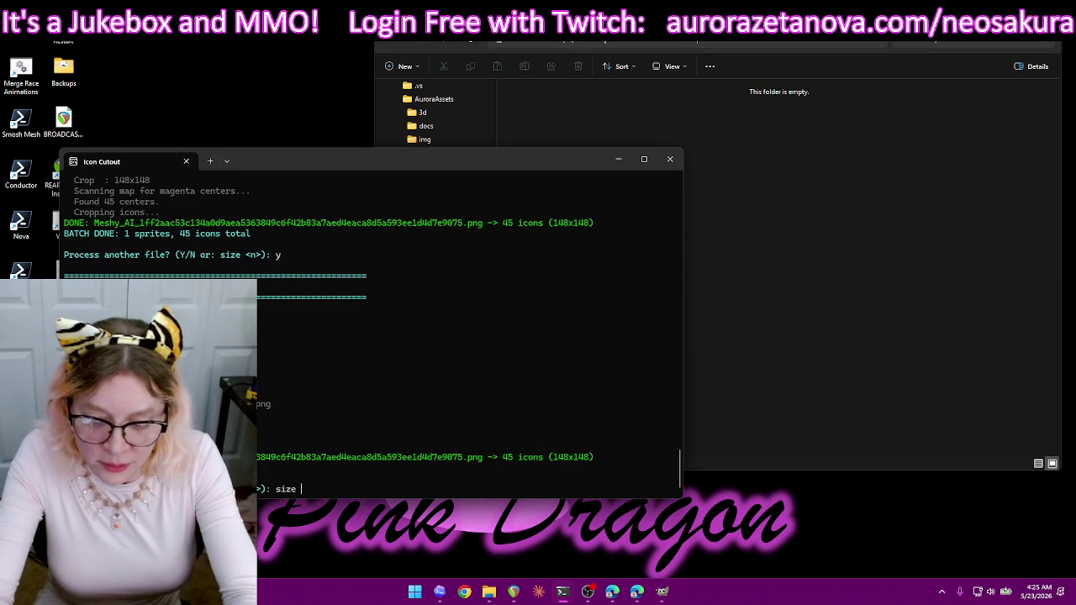
{"action": "type", "text": " 154"}
{"action": "key", "text": "Return"}
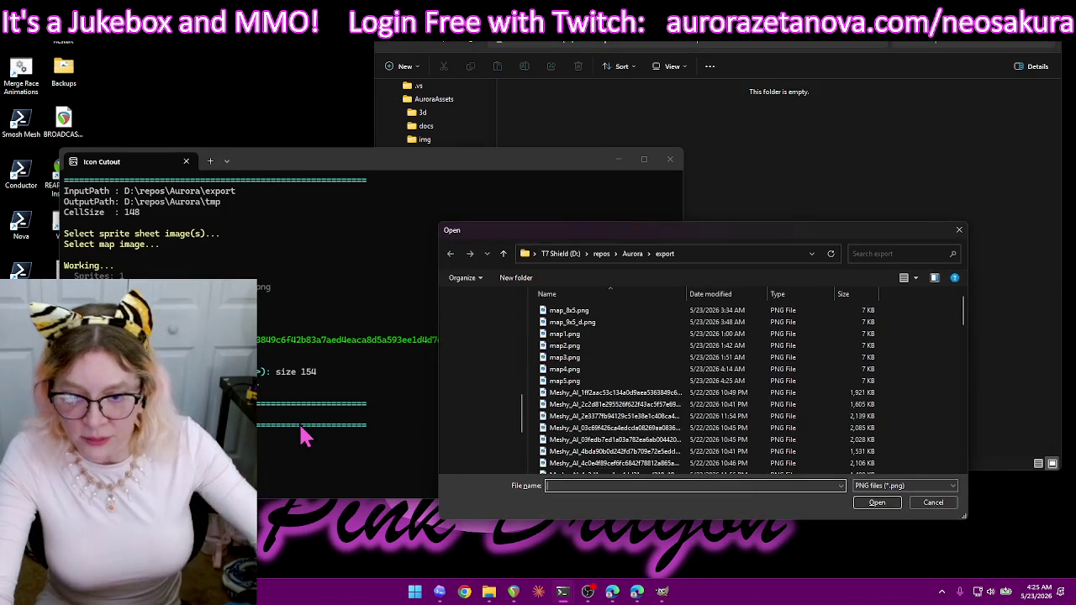
{"action": "double_click", "coordinate": [669, 395]}
{"action": "double_click", "coordinate": [601, 381]}
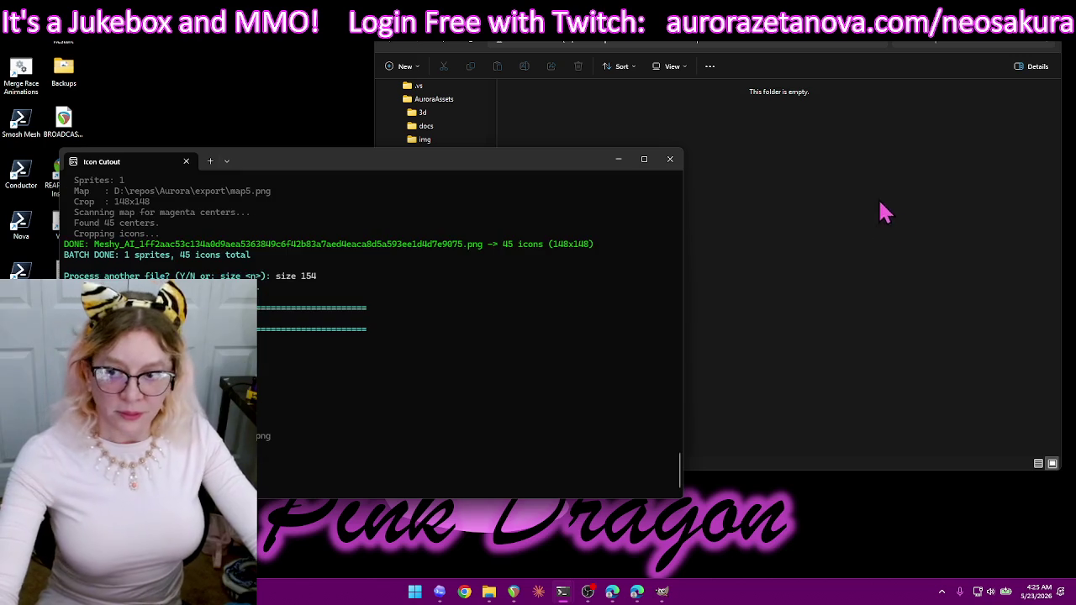
- Move the 45 new icons from tmp into the fish folder, replacing the older ones
{"action": "left_click", "coordinate": [972, 316]}
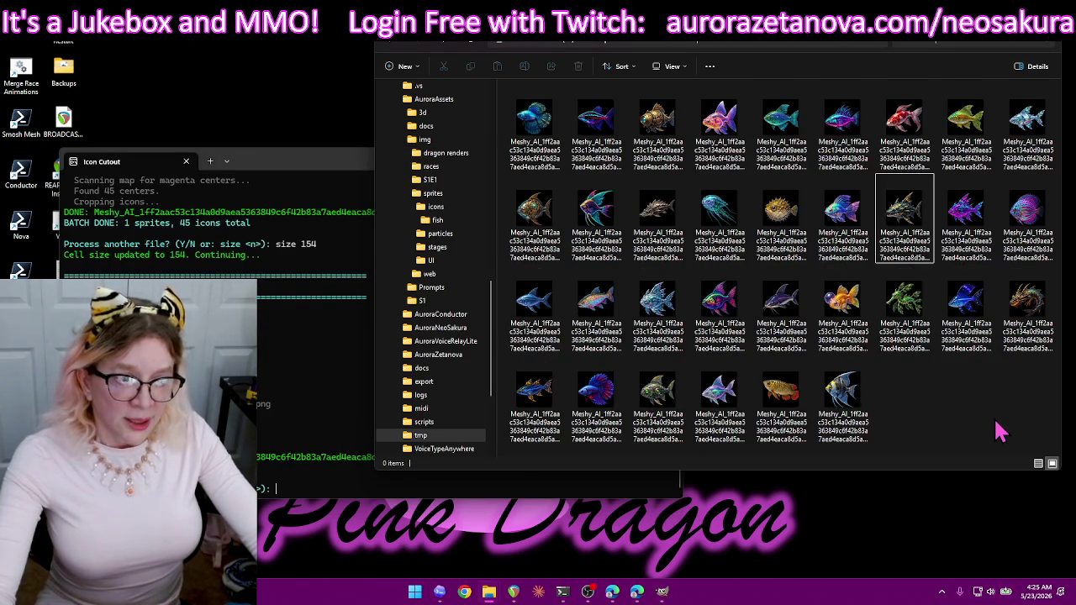
{"action": "scroll", "coordinate": [1001, 431], "scroll_direction": "down", "scroll_amount": 1}
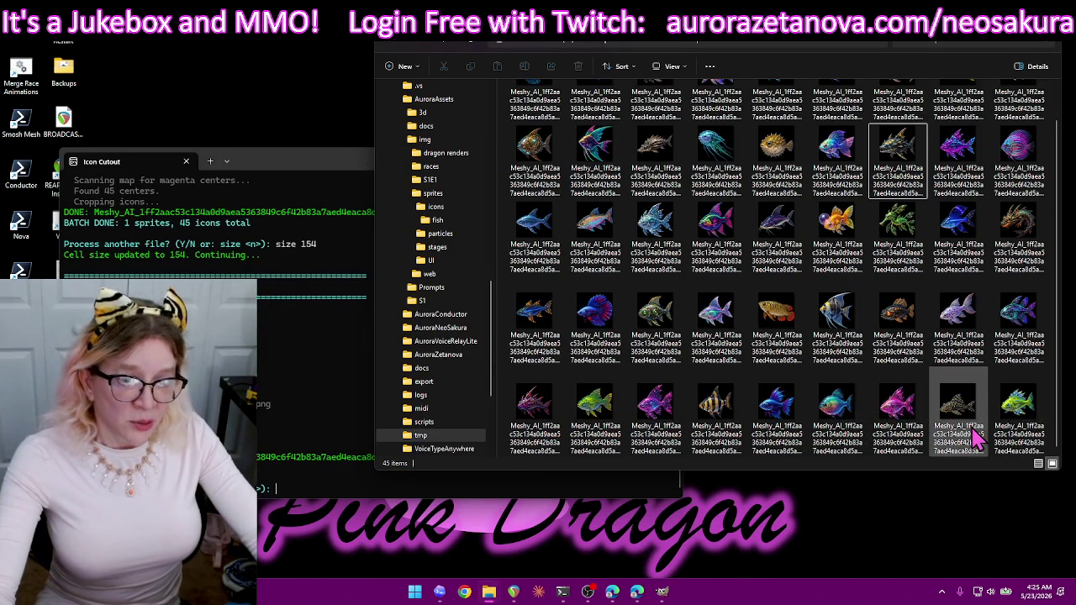
{"action": "scroll", "coordinate": [975, 439], "scroll_direction": "up", "scroll_amount": 1}
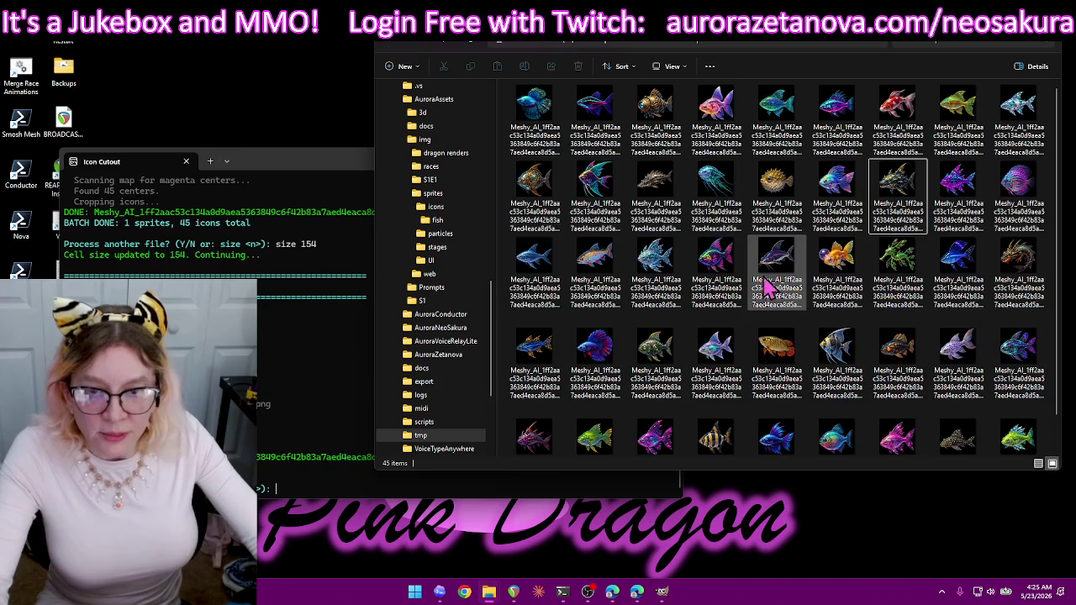
{"action": "key", "text": "ctrl+a"}
{"action": "left_click_drag", "start_coordinate": [538, 210], "coordinate": [777, 206]}
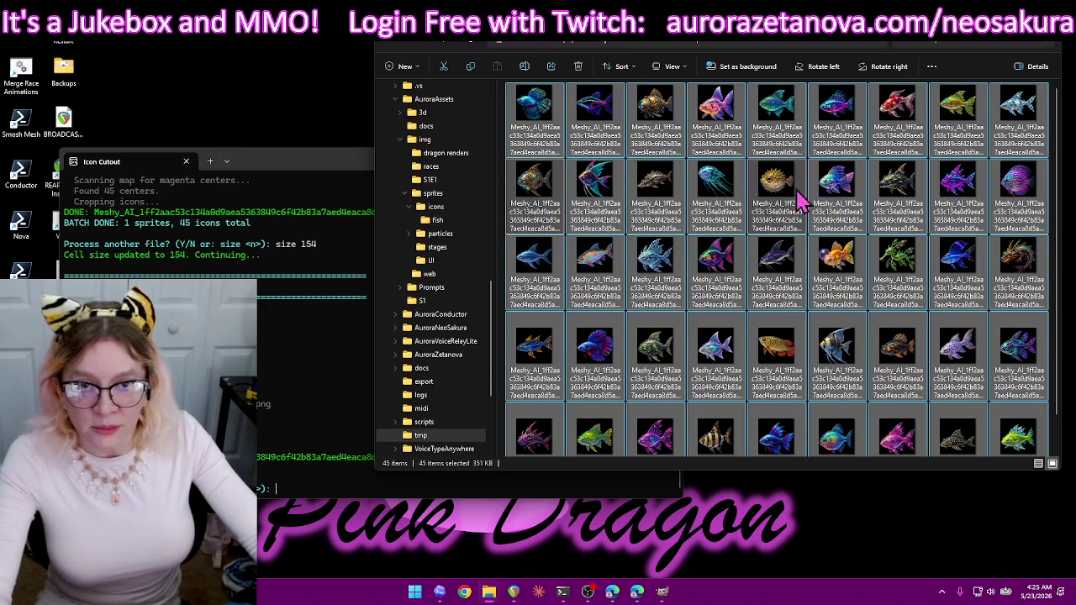
{"action": "left_click", "coordinate": [493, 209]}
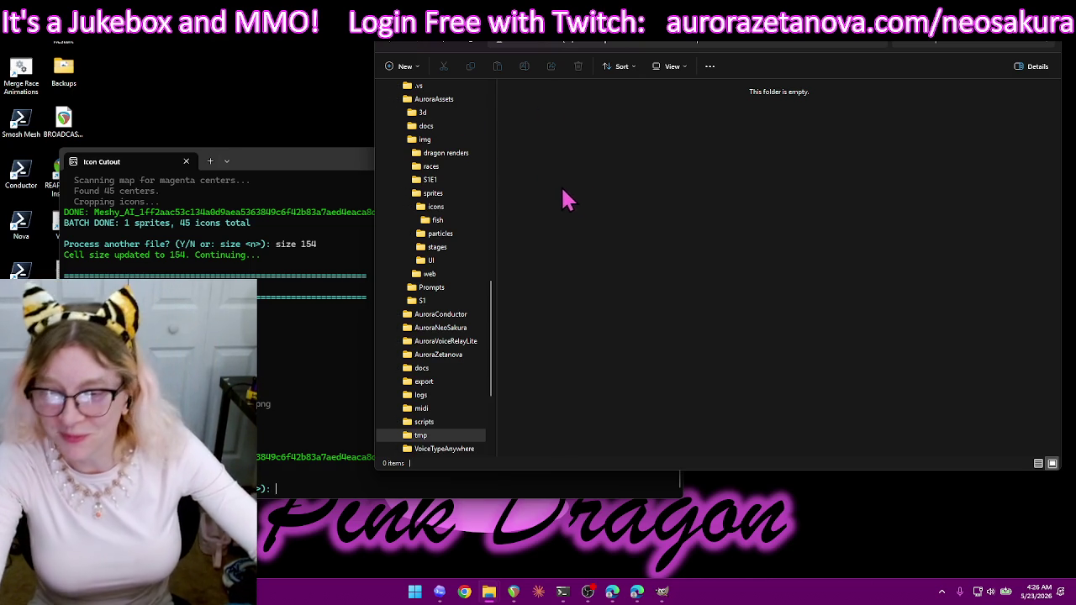
- Move and narrow the terminal, then cut the Meshy_AI sprite sheet with map1.png
{"action": "left_click_drag", "start_coordinate": [295, 169], "coordinate": [310, 93]}
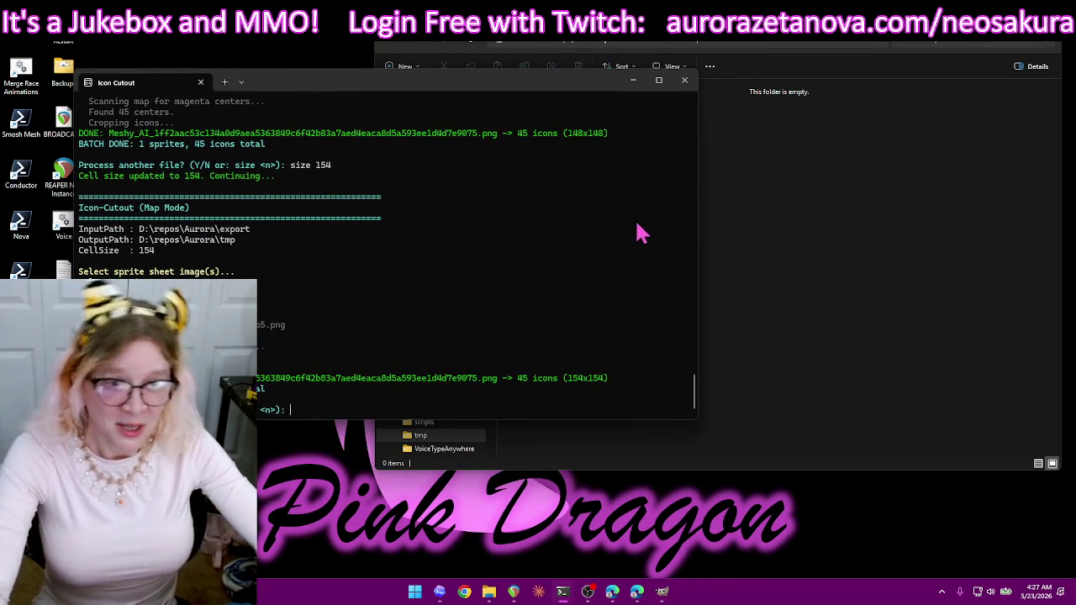
{"action": "left_click_drag", "start_coordinate": [698, 228], "coordinate": [360, 256]}
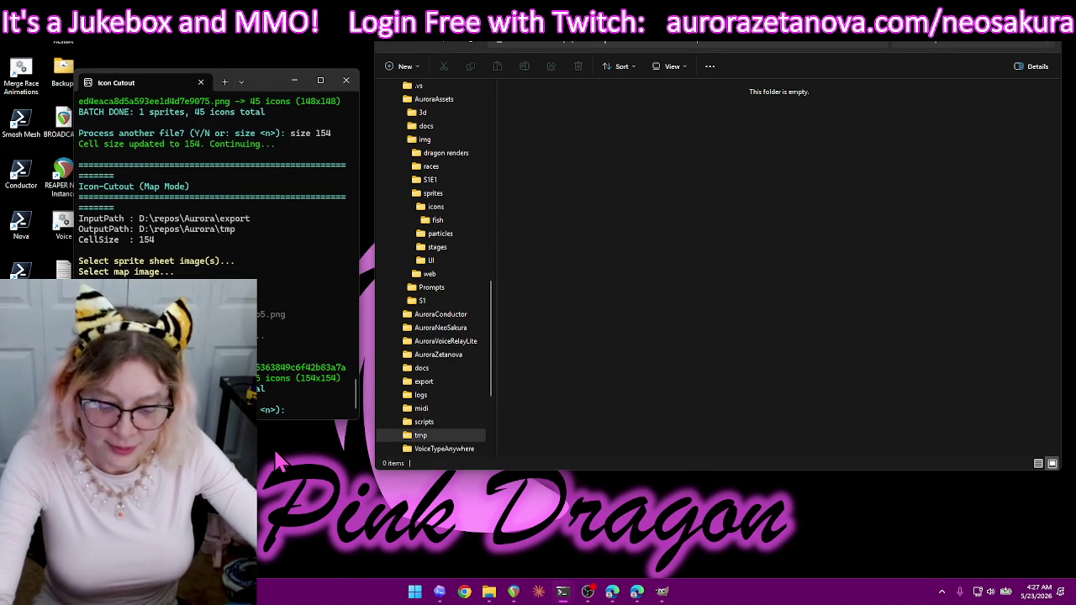
{"action": "type", "text": "y"}
{"action": "key", "text": "Return"}
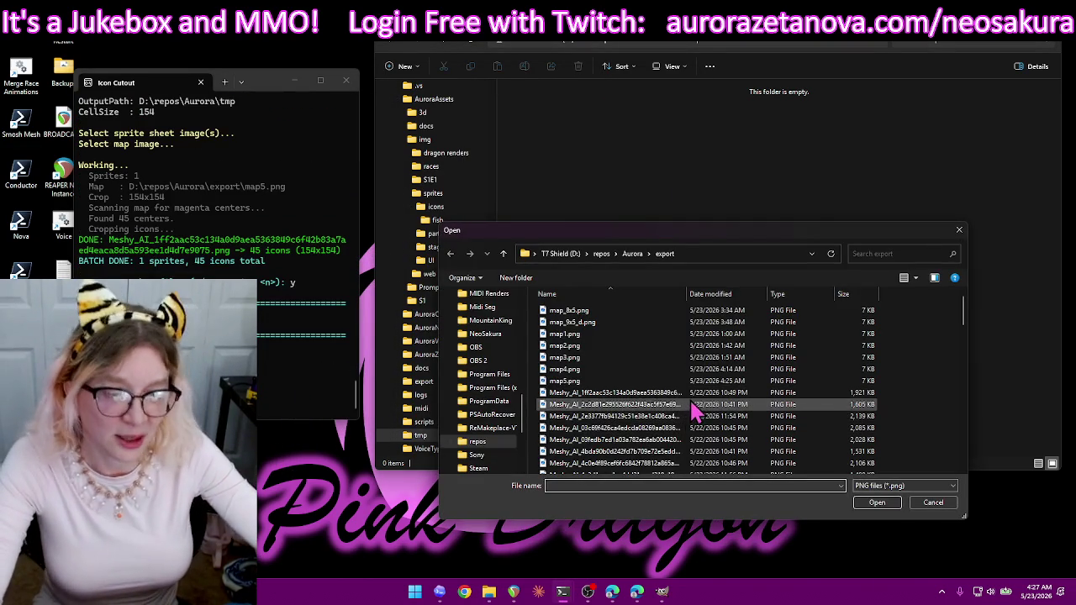
{"action": "left_click", "coordinate": [695, 393]}
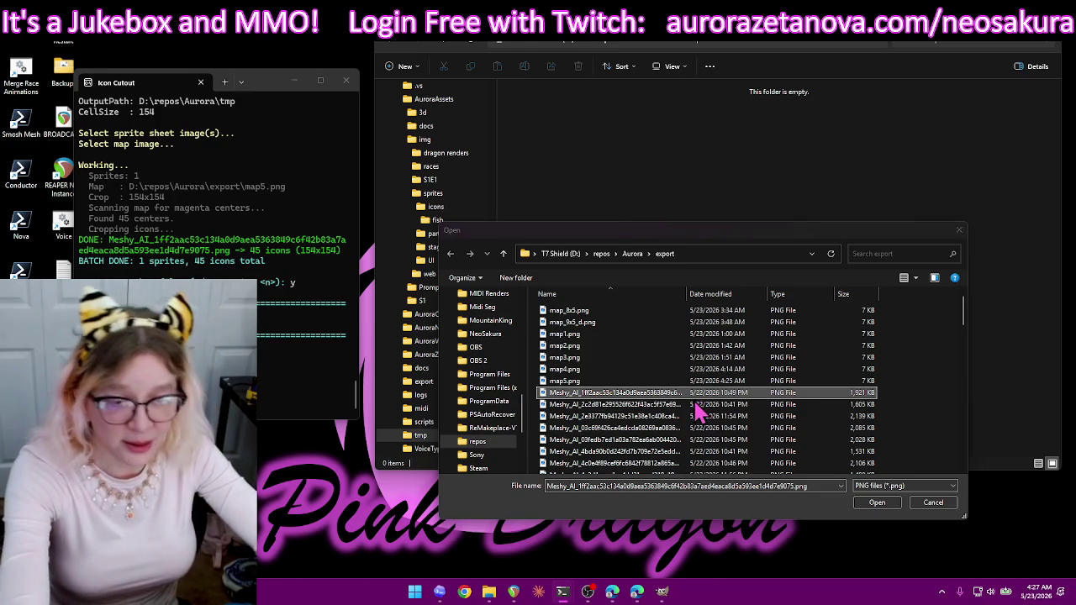
{"action": "double_click", "coordinate": [705, 400]}
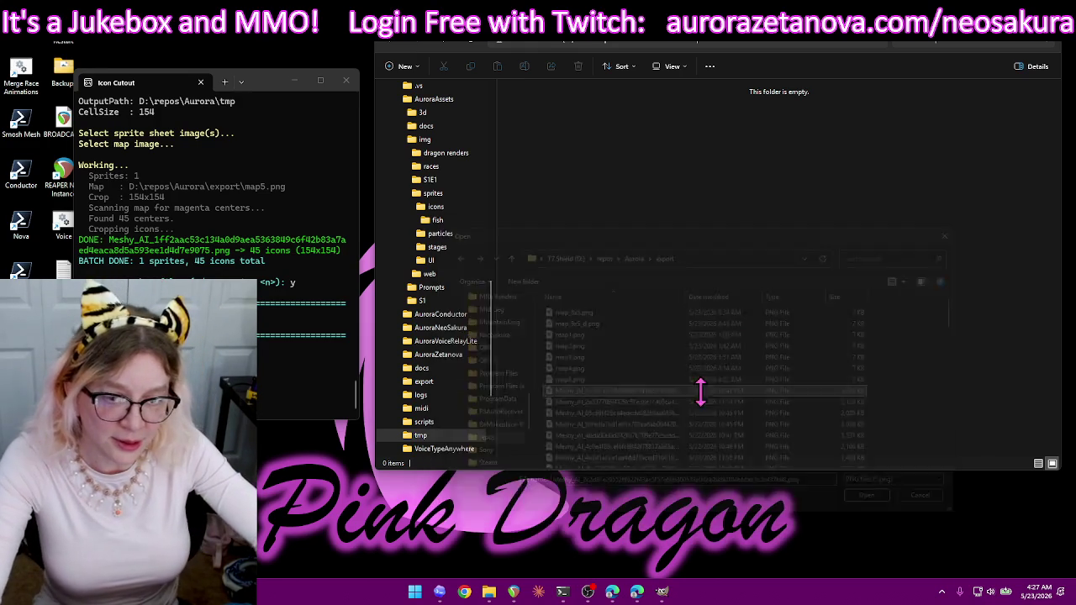
{"action": "double_click", "coordinate": [649, 336]}
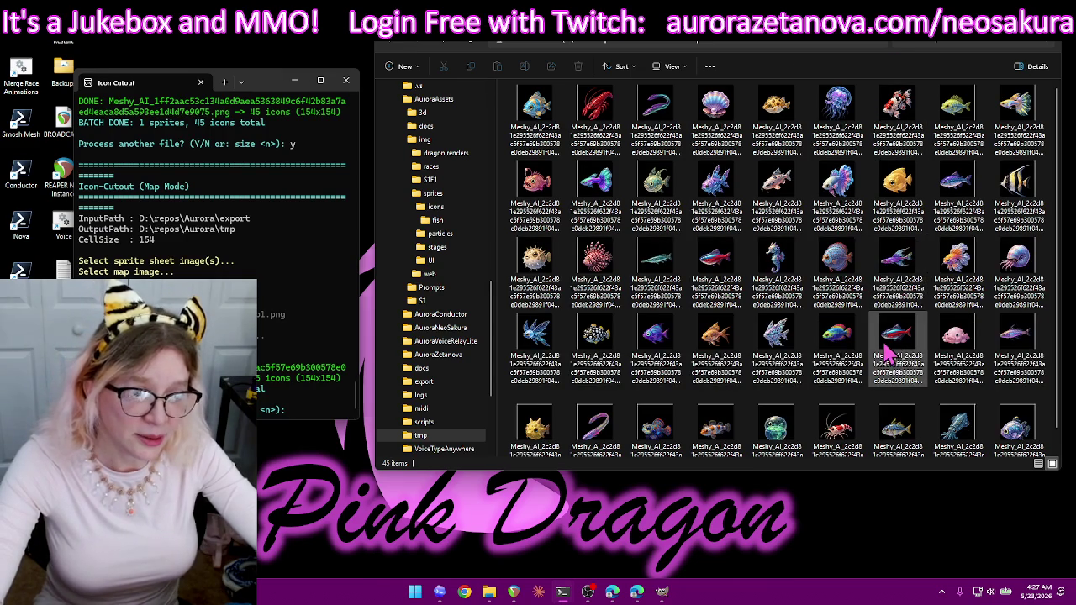
- Check the 45 cut icons in tmp, then delete them all
{"action": "left_click", "coordinate": [901, 361]}
{"action": "scroll", "coordinate": [883, 421], "scroll_direction": "down", "scroll_amount": 1}
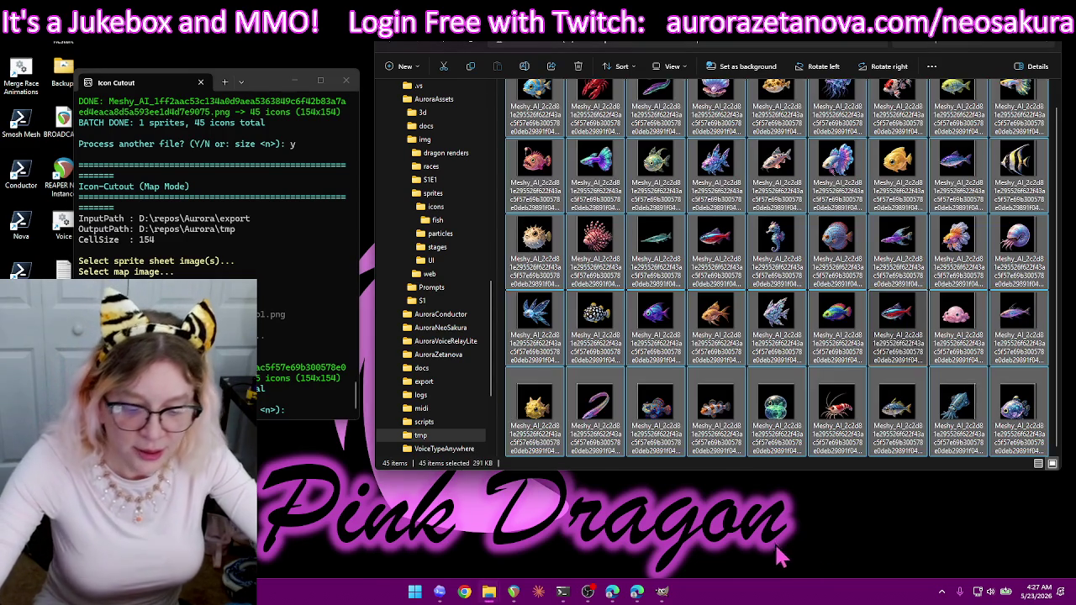
{"action": "key", "text": "ctrl+a"}
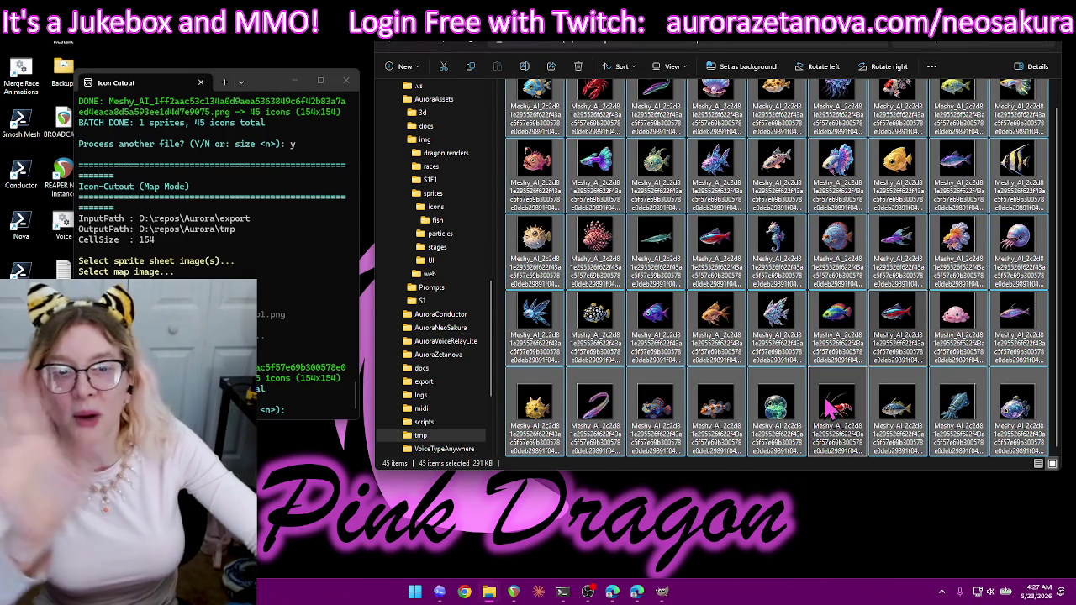
{"action": "key", "text": "Delete"}
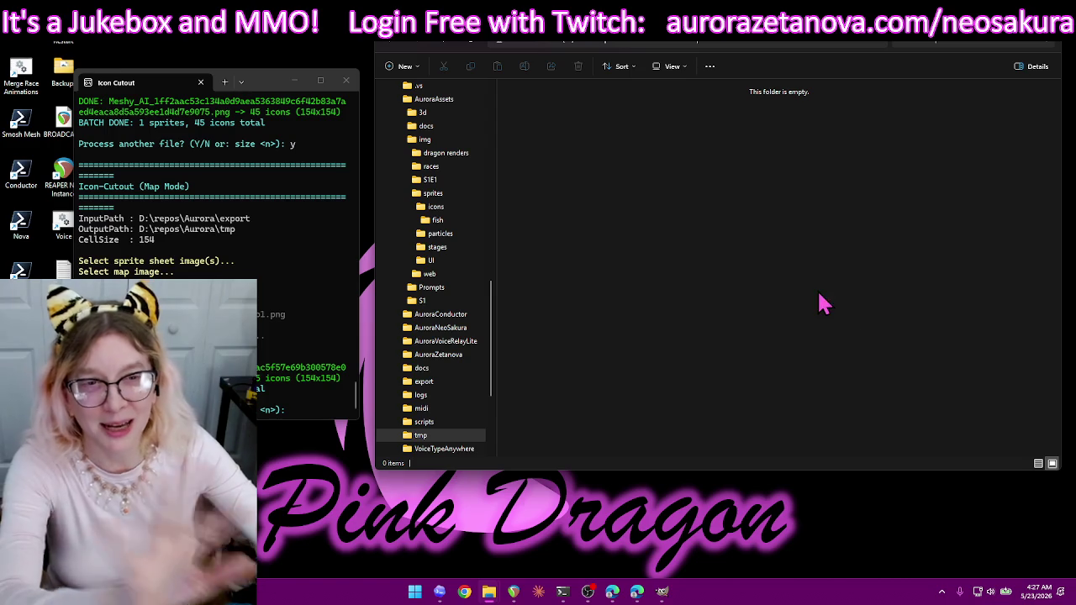
- Answer y and start a new run with the Meshy_AI sprite sheet and map2.png as the grid map
{"action": "left_click", "coordinate": [320, 312]}
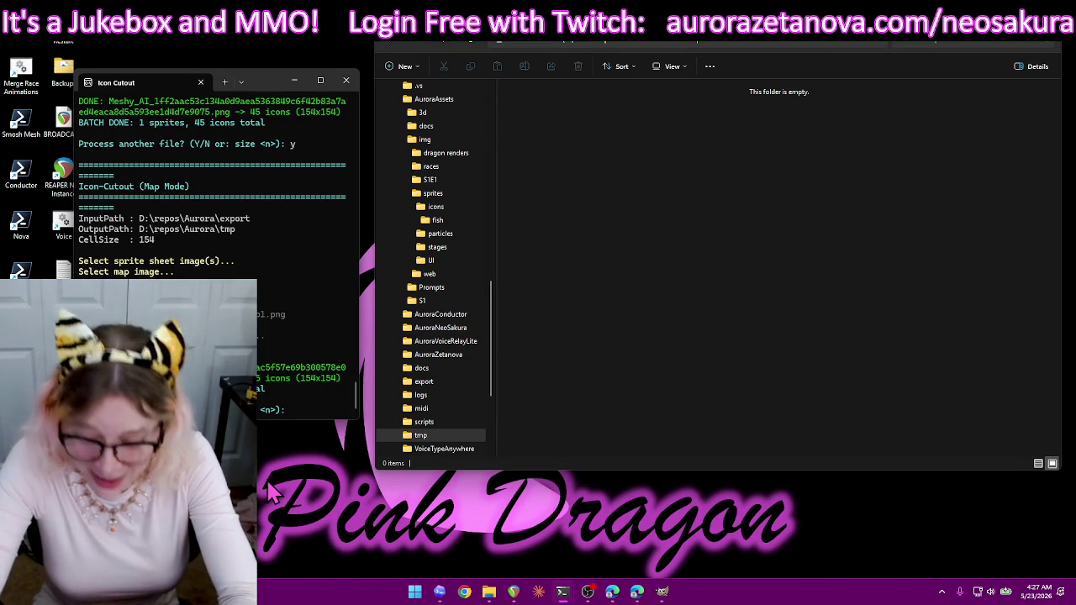
{"action": "type", "text": "y"}
{"action": "key", "text": "Return"}
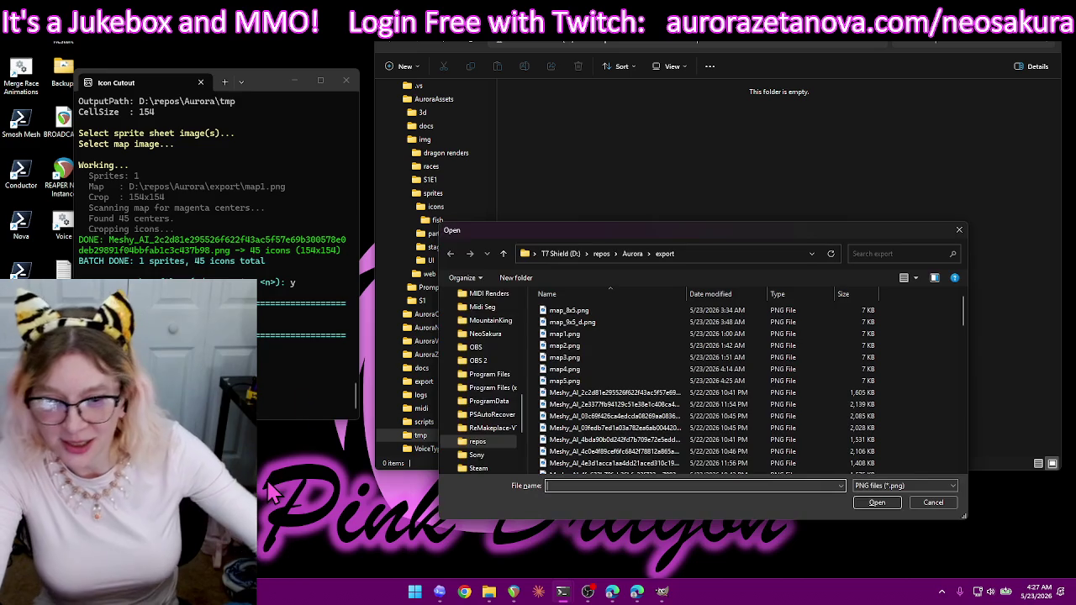
{"action": "double_click", "coordinate": [633, 395]}
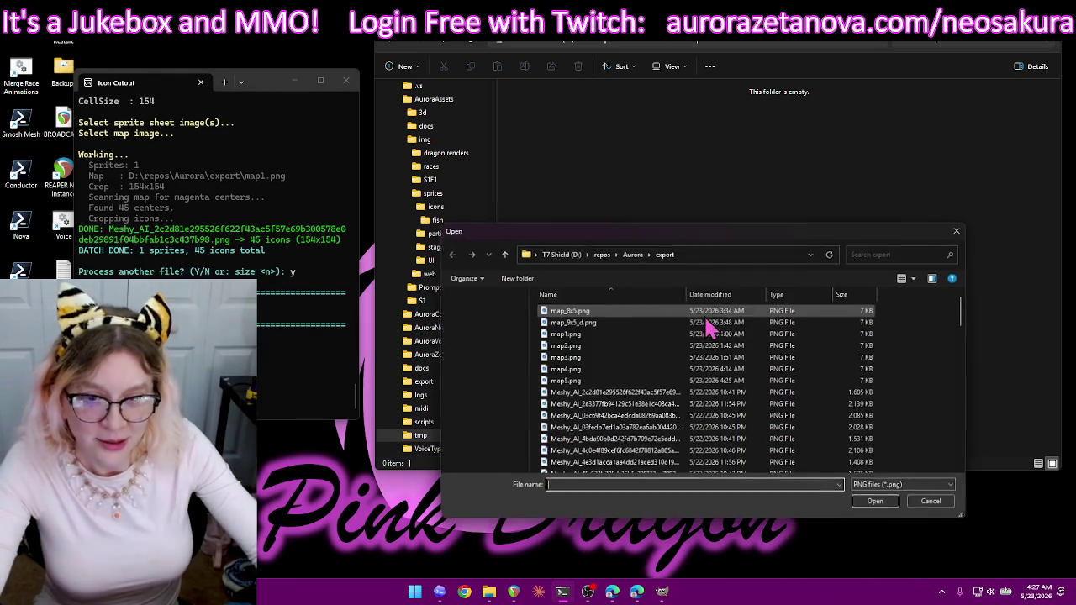
{"action": "double_click", "coordinate": [613, 355]}
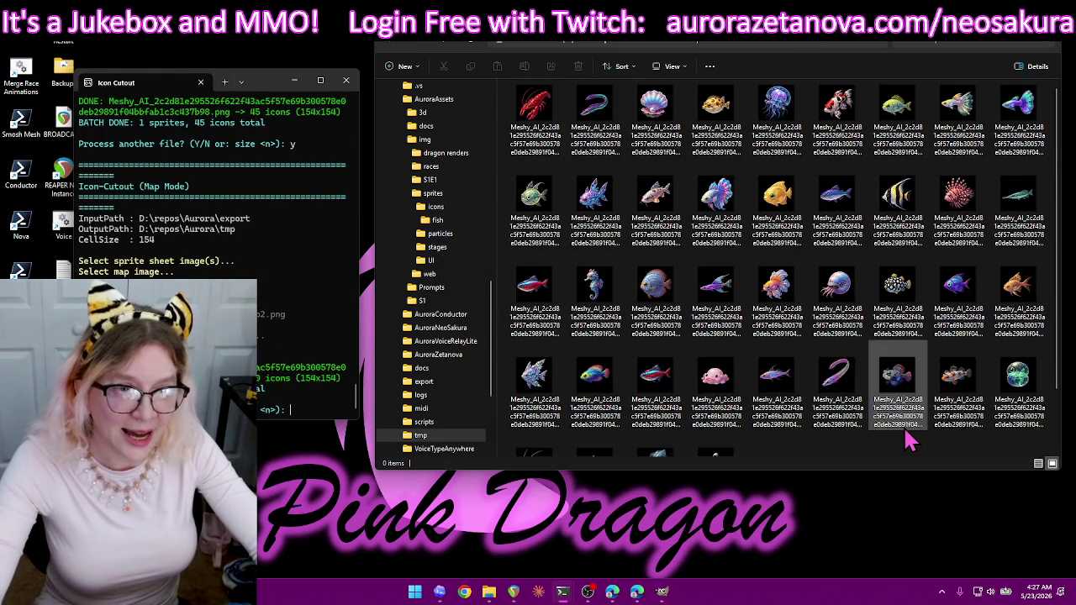
- Select all 40 new icons in tmp and drag them into the fish folder
{"action": "scroll", "coordinate": [908, 437], "scroll_direction": "down", "scroll_amount": 1}
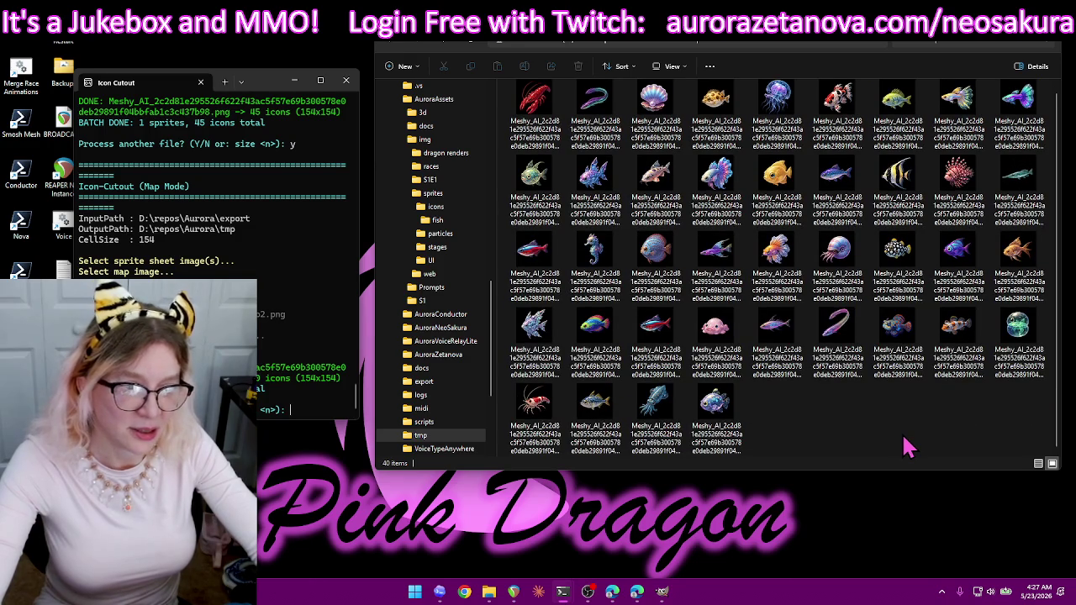
{"action": "scroll", "coordinate": [908, 445], "scroll_direction": "up", "scroll_amount": 1}
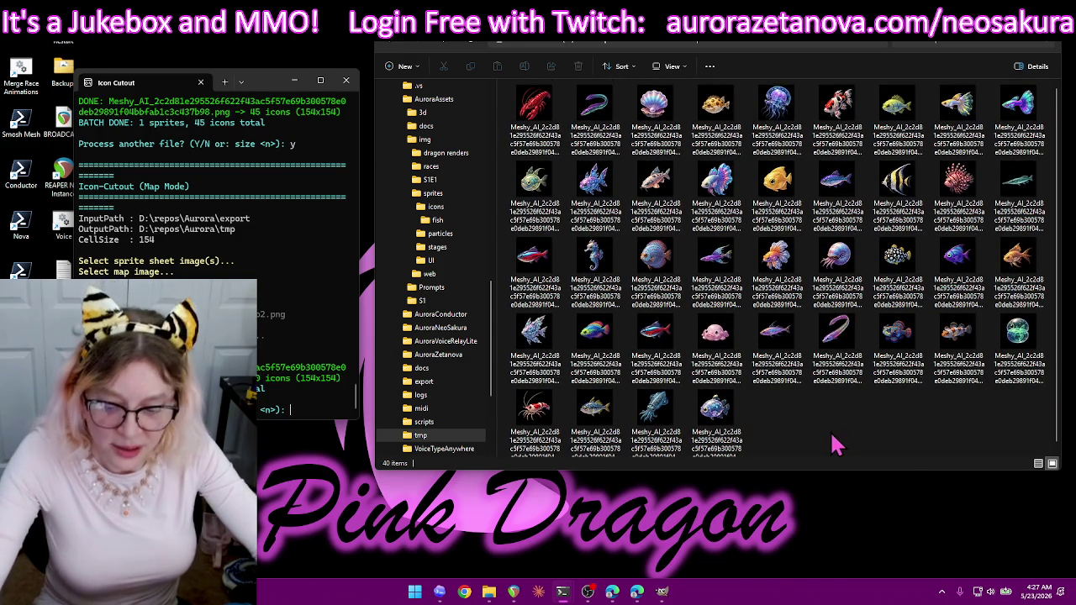
{"action": "key", "text": "ctrl+a"}
{"action": "left_click", "coordinate": [803, 459]}
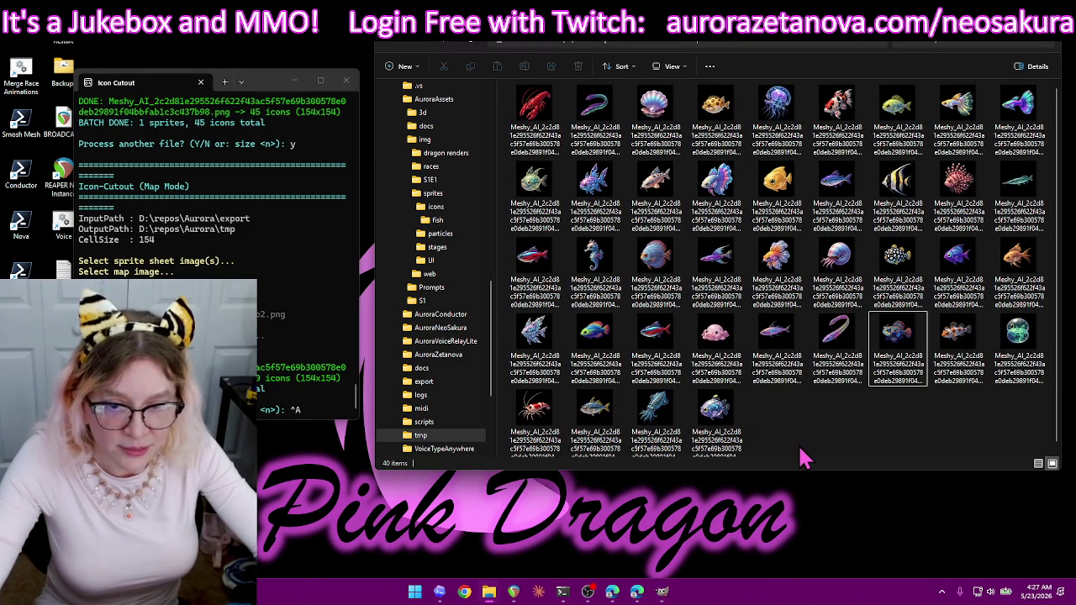
{"action": "key", "text": "ctrl+a"}
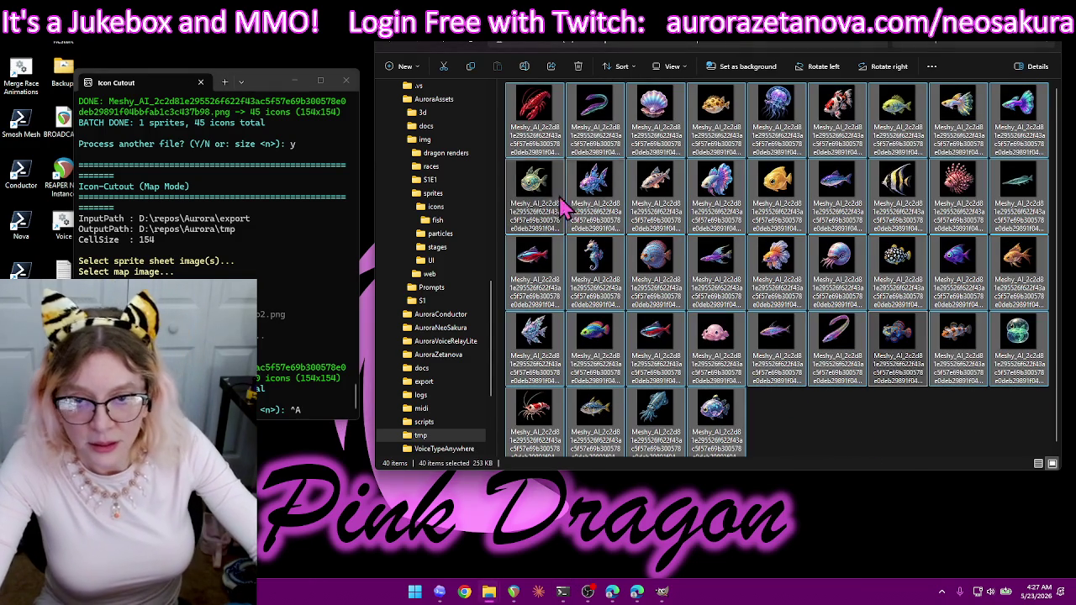
{"action": "left_click_drag", "start_coordinate": [518, 202], "coordinate": [456, 225]}
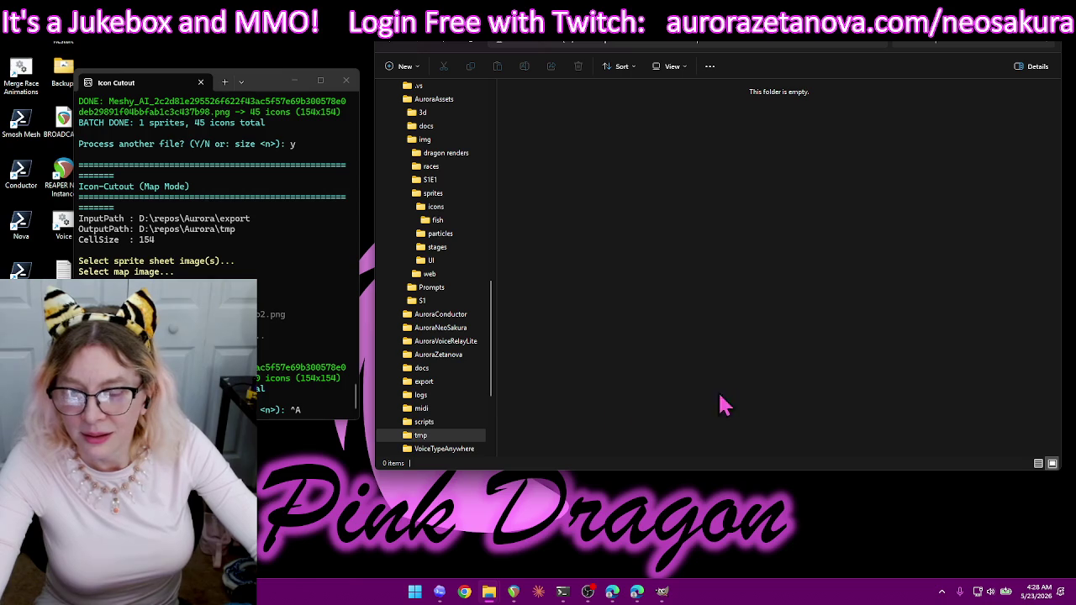
{"action": "left_click", "coordinate": [320, 403]}
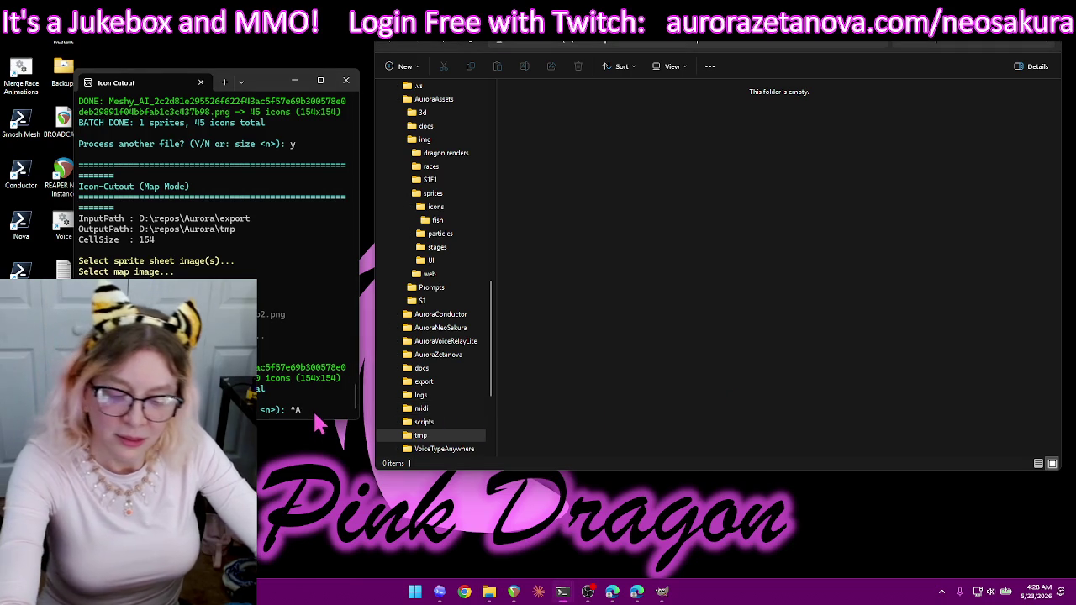
- Clear the prompt, answer y, and cut the Meshy_AI sheet with map2.png into 40 icons
{"action": "key", "text": "BackSpace"}
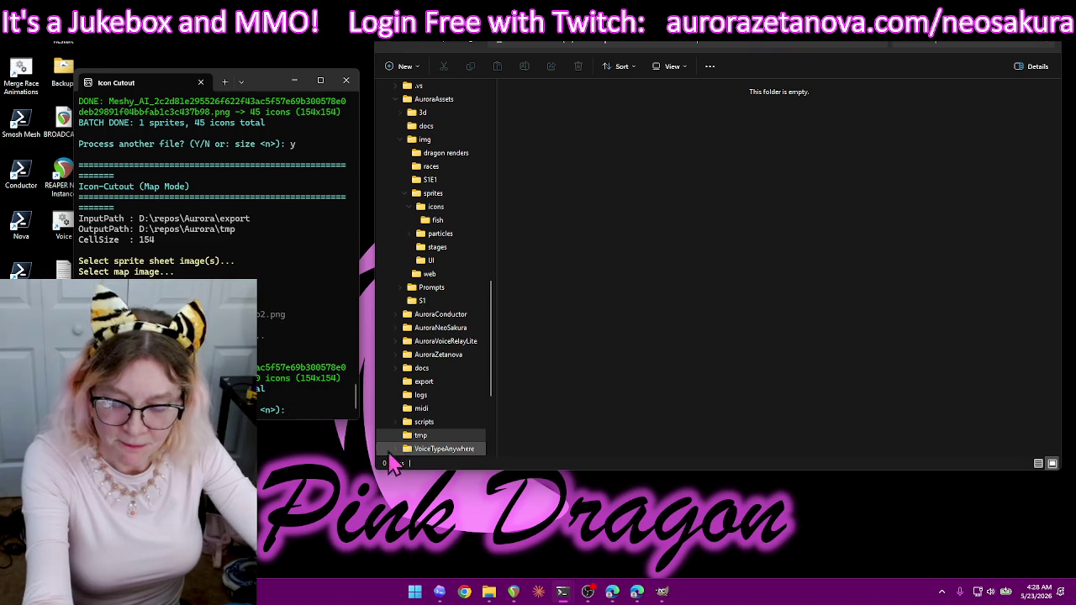
{"action": "type", "text": "y"}
{"action": "key", "text": "Return"}
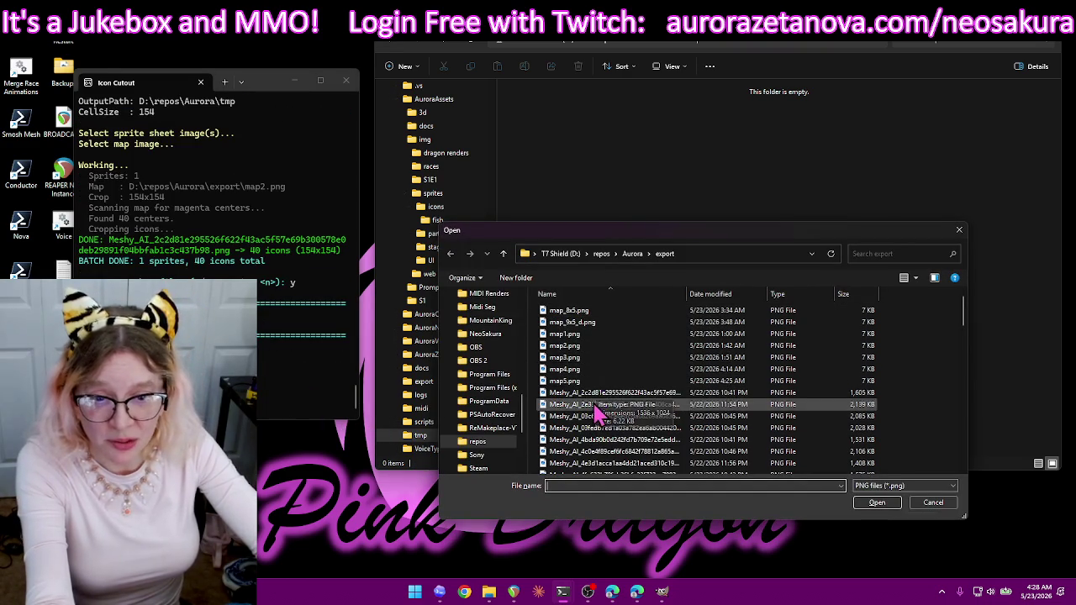
{"action": "double_click", "coordinate": [600, 392]}
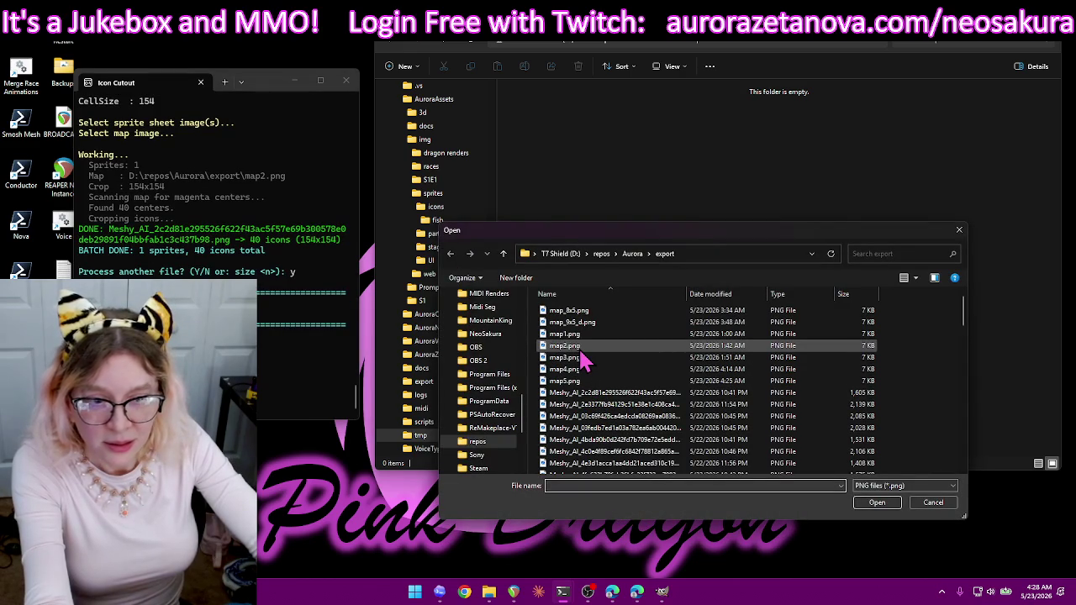
{"action": "double_click", "coordinate": [565, 345]}
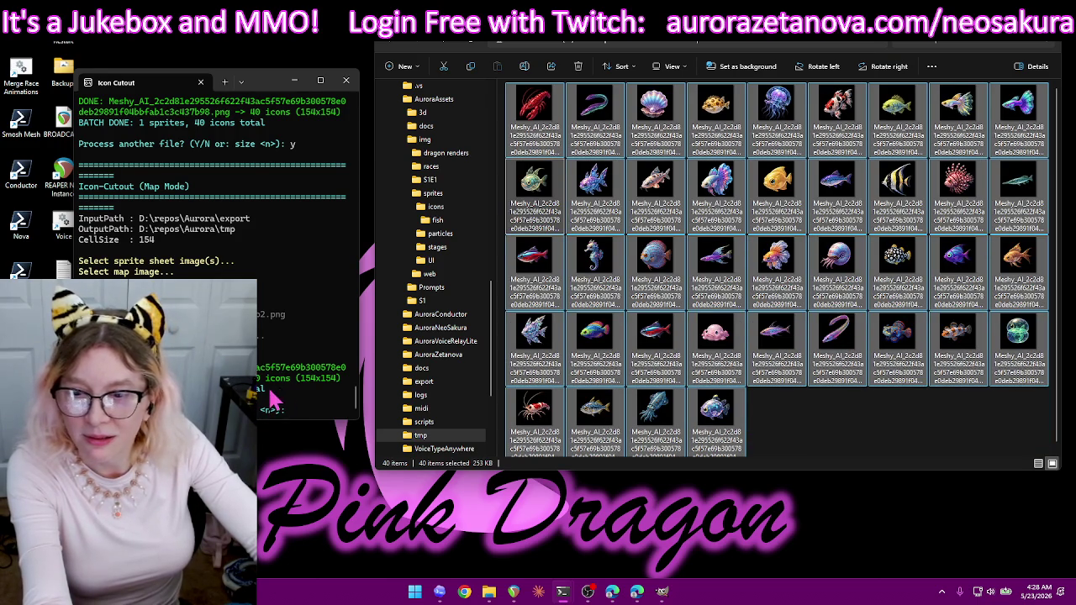
- Delete all 40 cut icons from tmp and bring up the export folder
{"action": "left_click", "coordinate": [850, 446]}
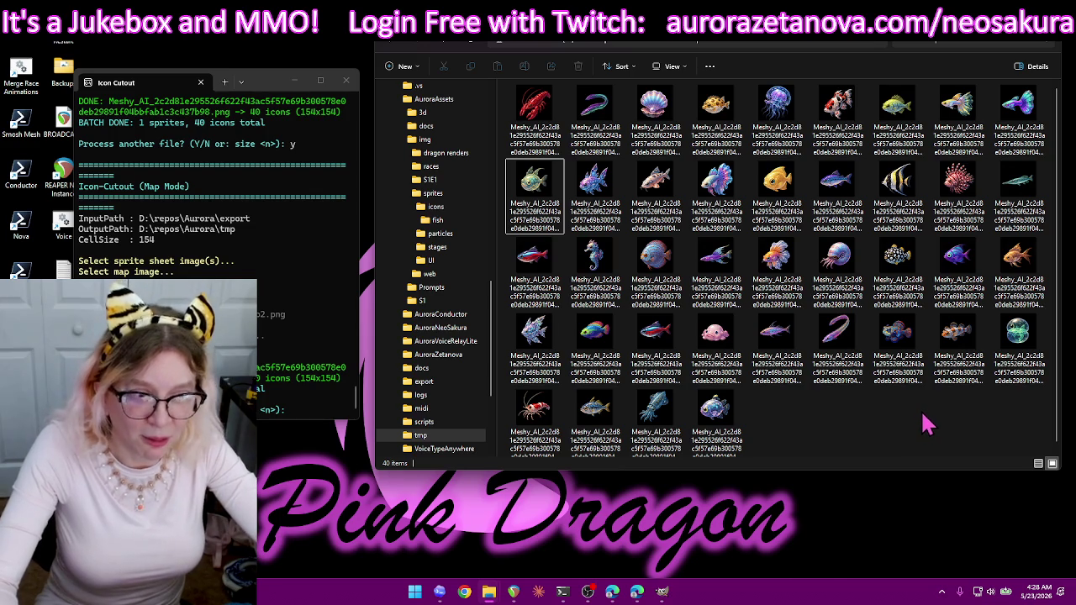
{"action": "key", "text": "ctrl+a"}
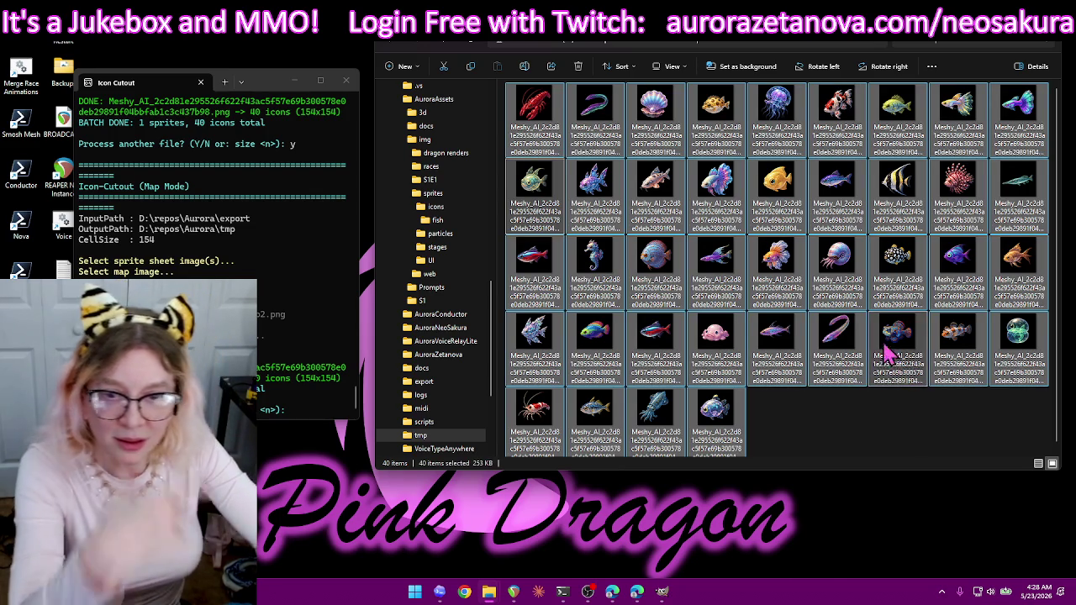
{"action": "key", "text": "Delete"}
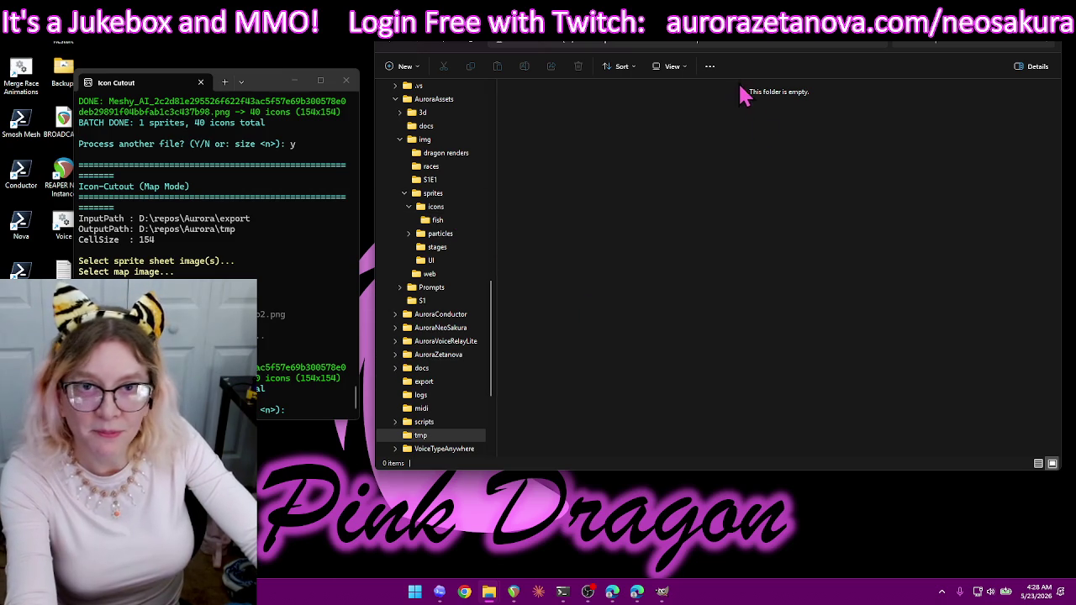
{"action": "left_click", "coordinate": [490, 592]}
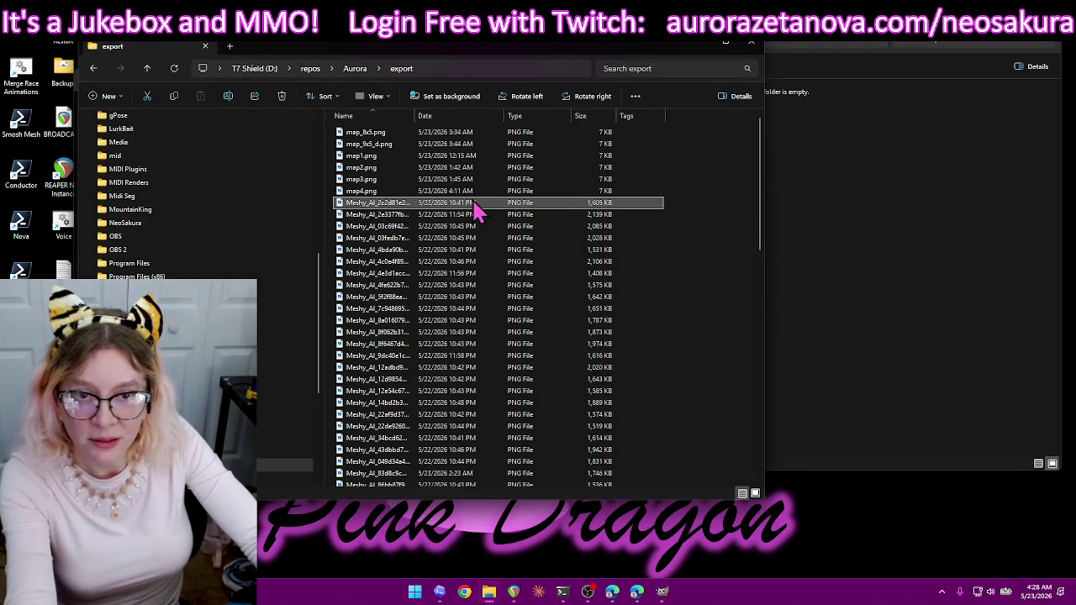
{"action": "double_click", "coordinate": [475, 206]}
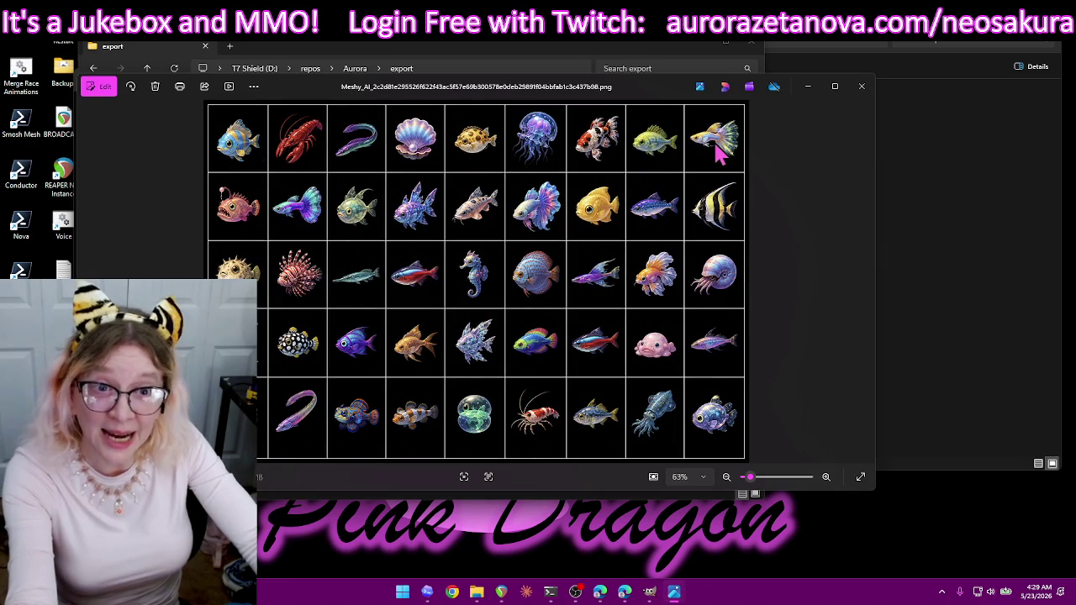
{"action": "left_click", "coordinate": [864, 89]}
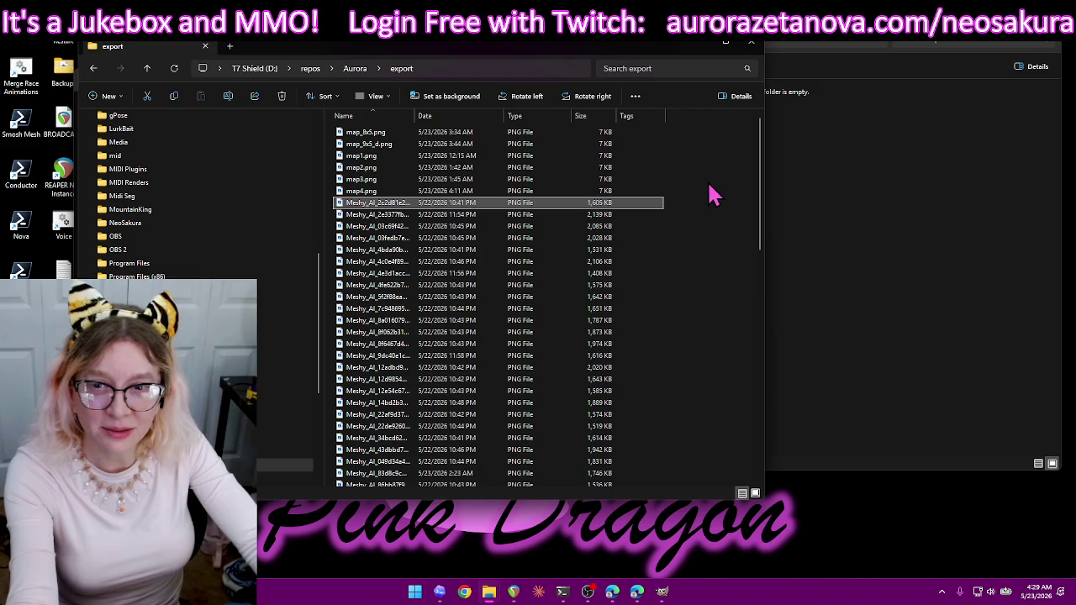
{"action": "left_click", "coordinate": [703, 48]}
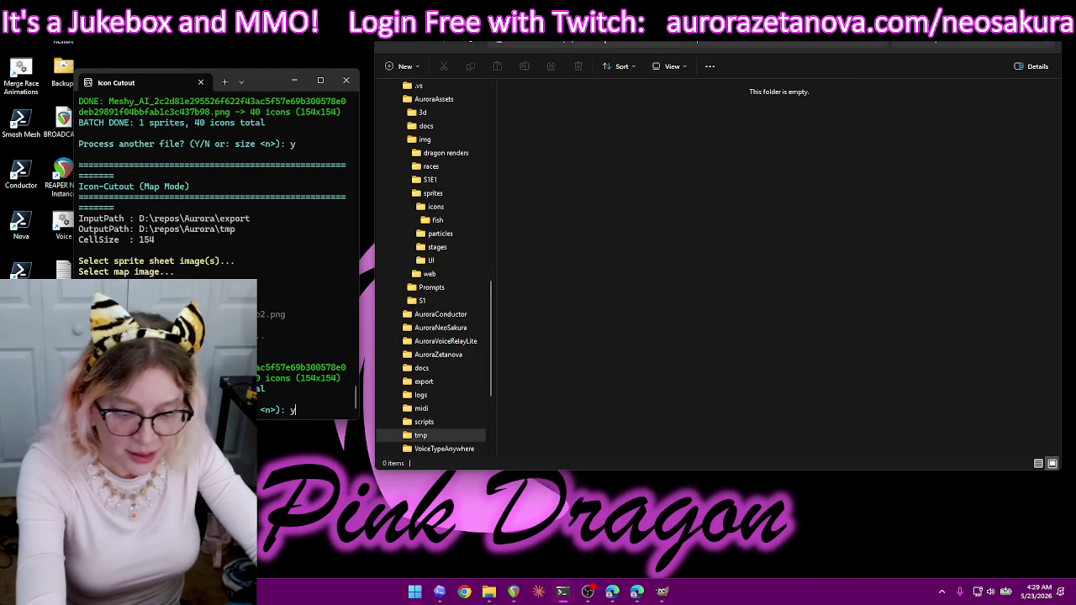
- Start another run and rename map2.png to 'map2 (40pc).png' in the Open dialog
{"action": "type", "text": "y"}
{"action": "key", "text": "Return"}
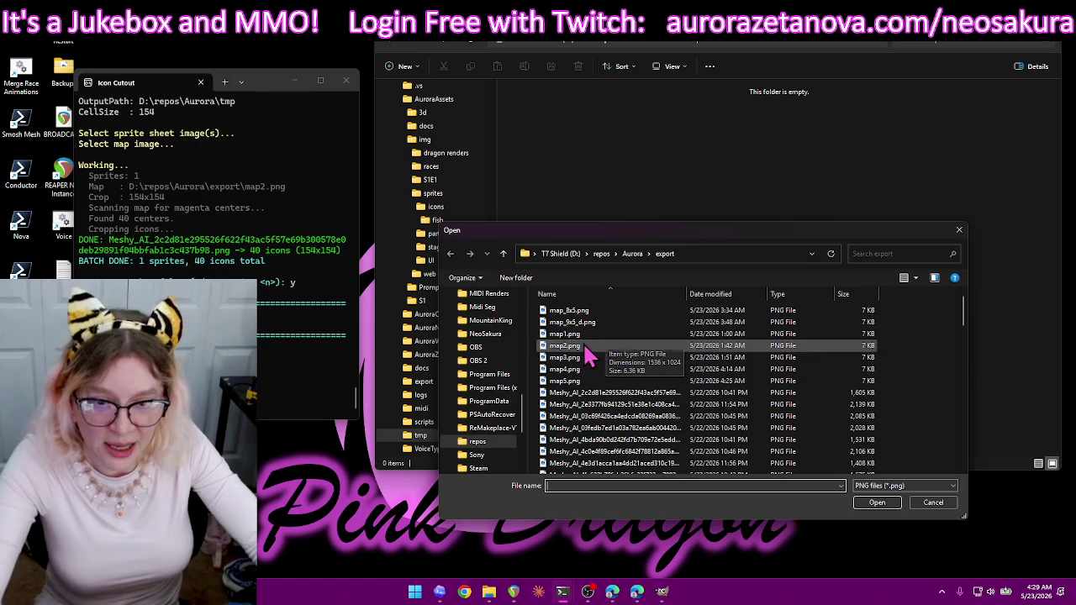
{"action": "left_click", "coordinate": [584, 347]}
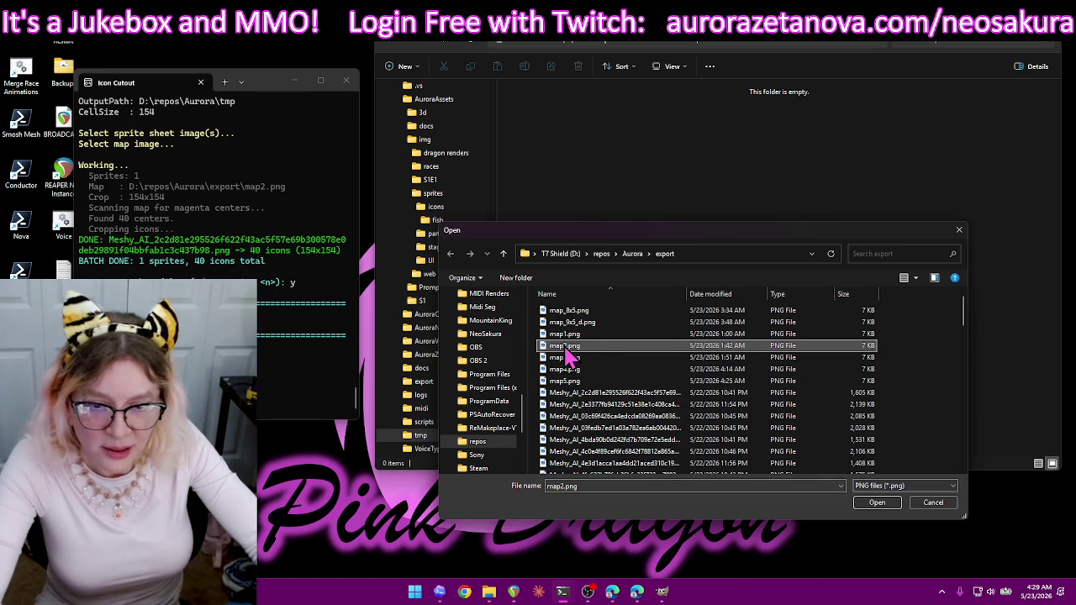
{"action": "left_click", "coordinate": [574, 349]}
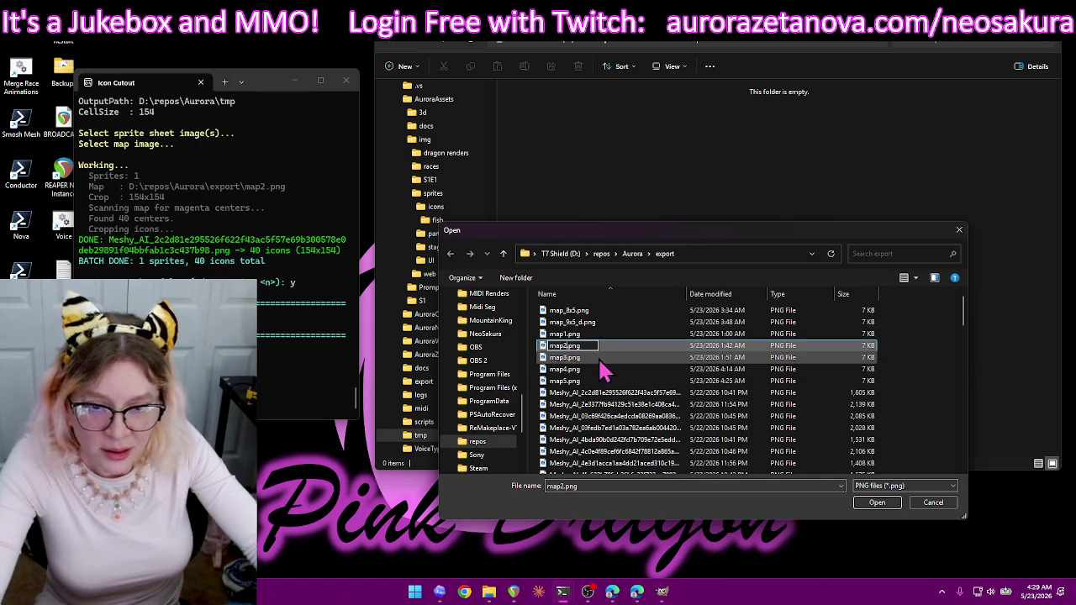
{"action": "type", "text": "(40)"}
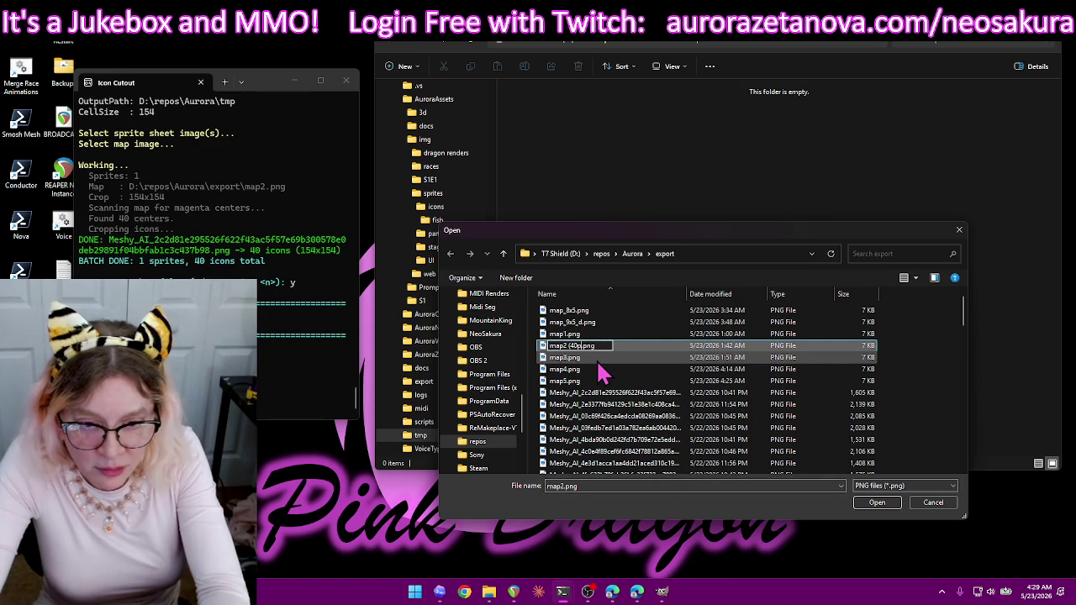
{"action": "key", "text": "Return"}
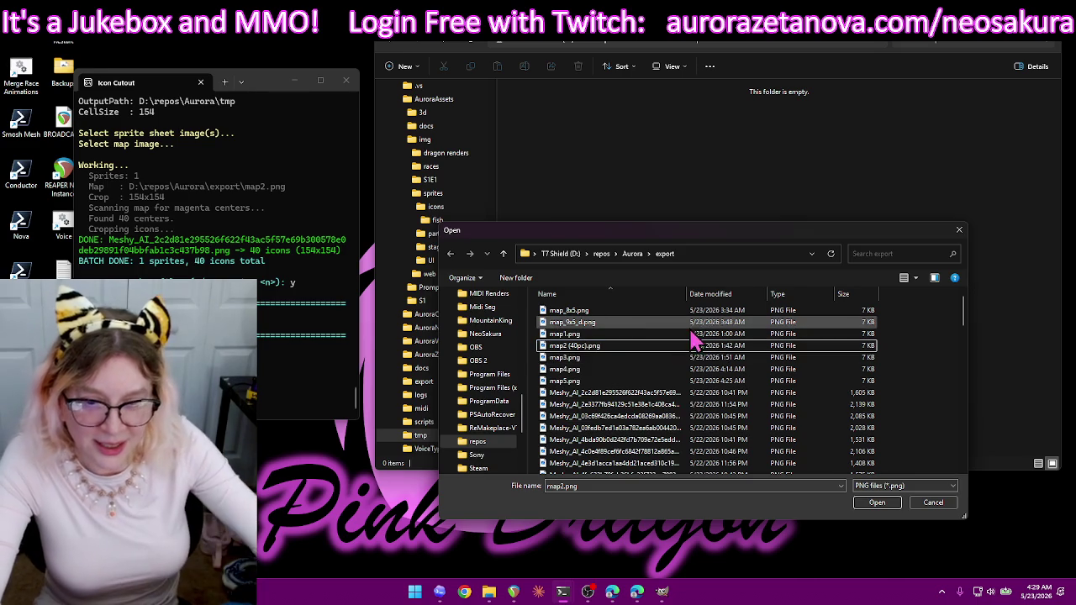
- Cut the sprite sheet with map3.png into 45 icons, cancelling the stray dialog first
{"action": "left_click", "coordinate": [582, 360]}
{"action": "double_click", "coordinate": [582, 360]}
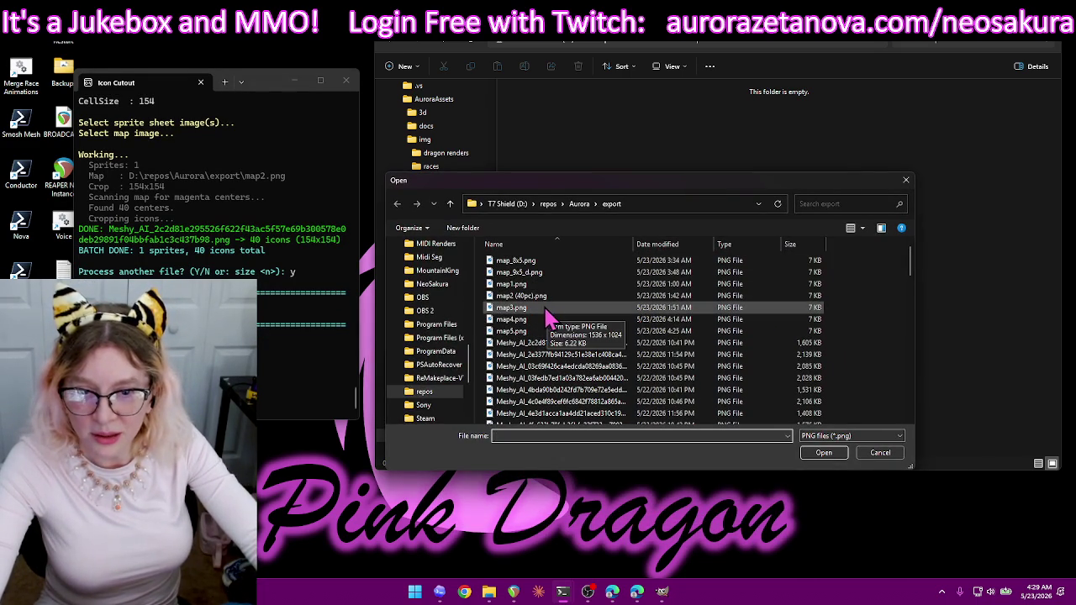
{"action": "left_click", "coordinate": [881, 452]}
{"action": "key", "text": "Escape"}
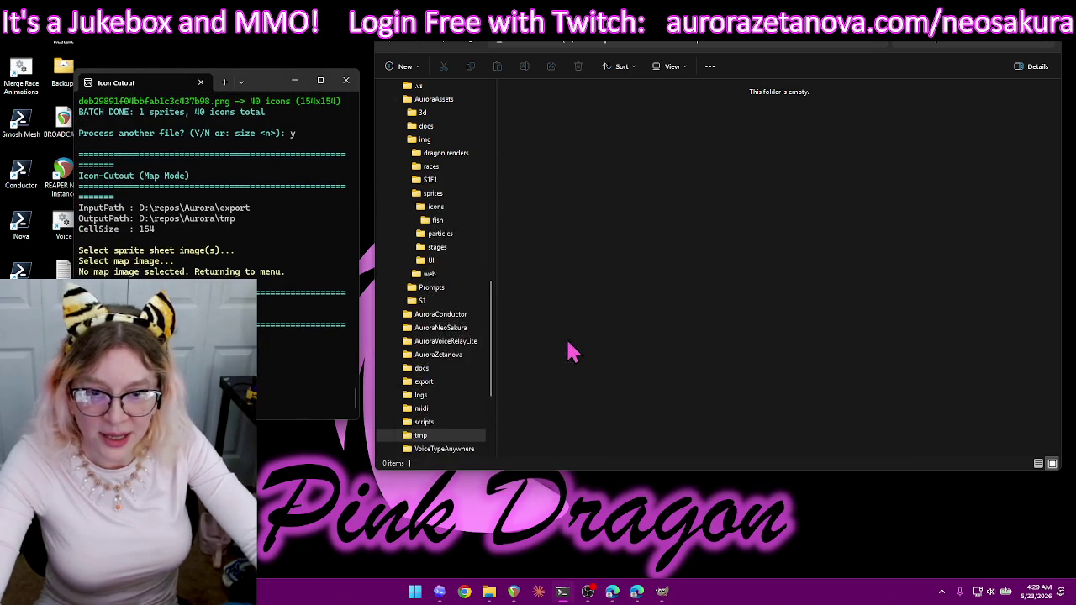
{"action": "double_click", "coordinate": [531, 308]}
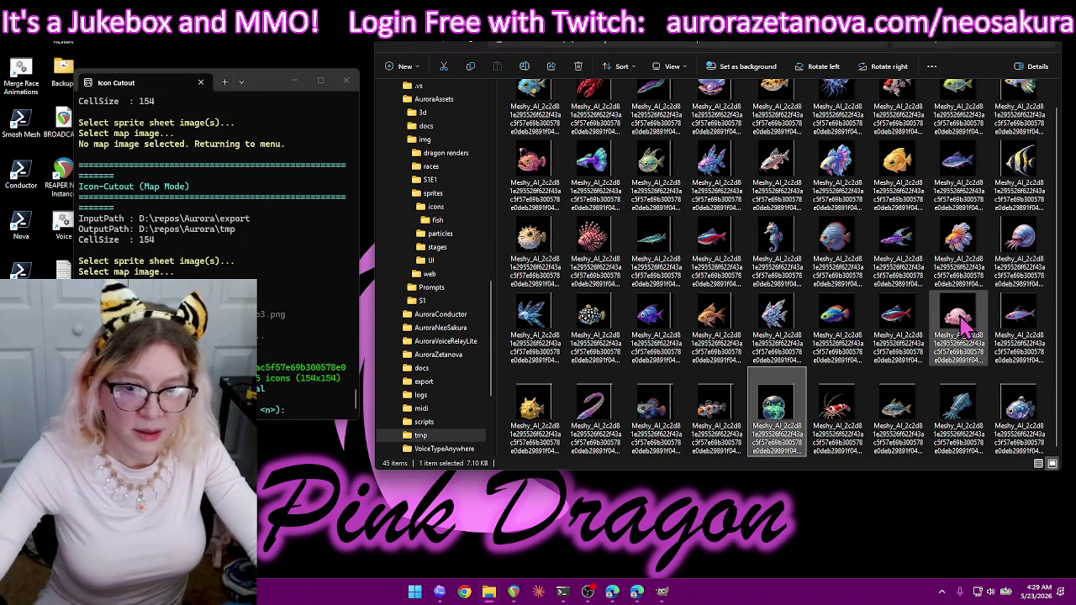
- Delete the map3 icons from tmp and answer yes to process another file
{"action": "key", "text": "ctrl+a"}
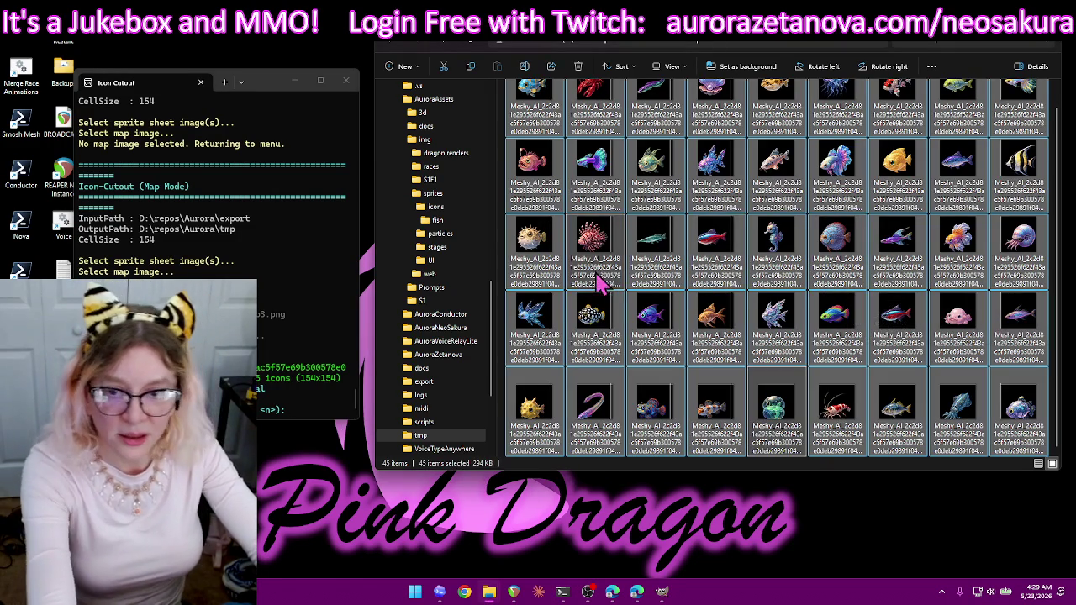
{"action": "key", "text": "Delete"}
{"action": "left_click", "coordinate": [310, 412]}
{"action": "type", "text": "y"}
{"action": "key", "text": "Return"}
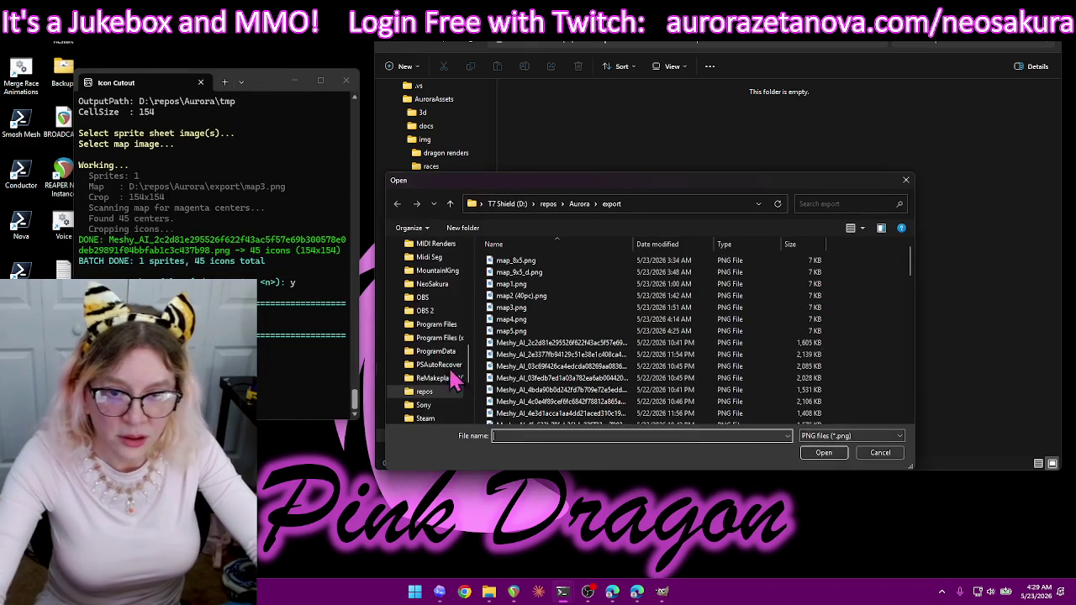
- Cut the fish sprite sheet with map4.png into 45 icons
{"action": "double_click", "coordinate": [596, 357]}
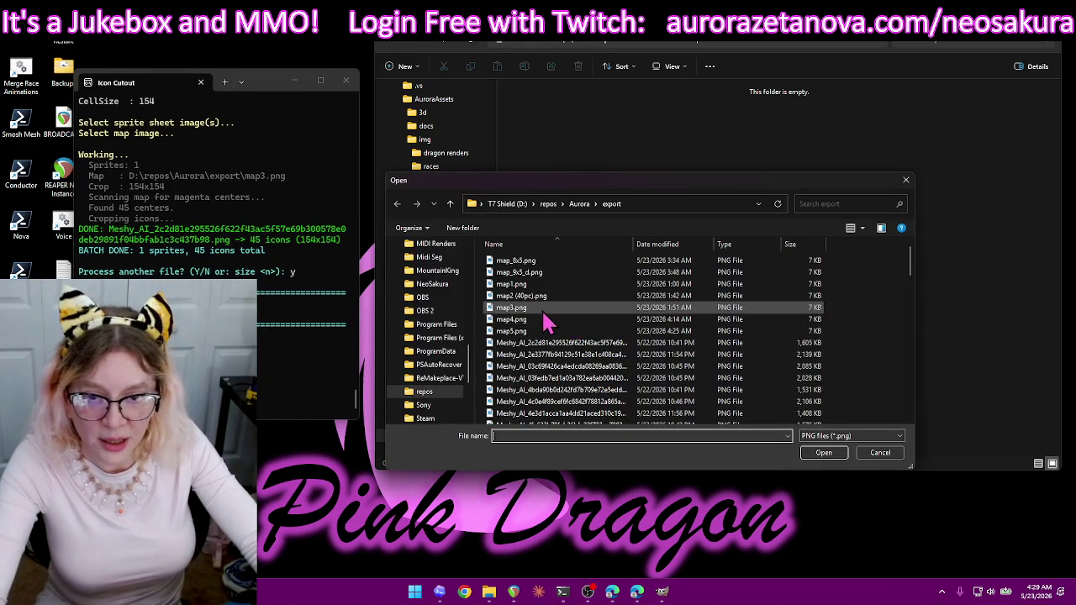
{"action": "left_click", "coordinate": [541, 322]}
{"action": "double_click", "coordinate": [541, 322]}
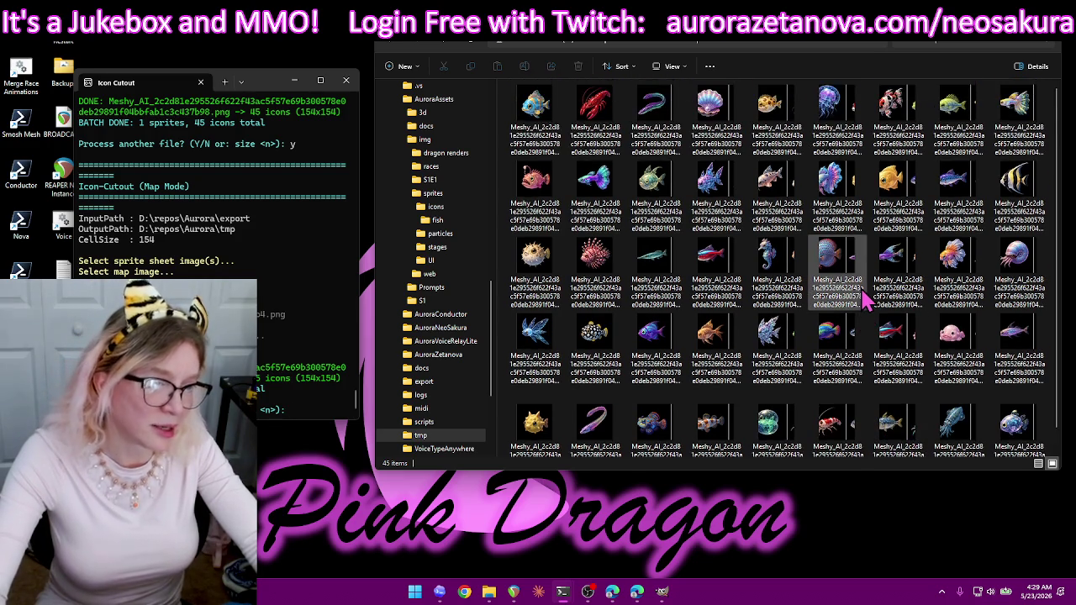
- Delete all the map4 icons from tmp and return to the cutout prompt
{"action": "left_click", "coordinate": [866, 308]}
{"action": "key", "text": "ctrl+a"}
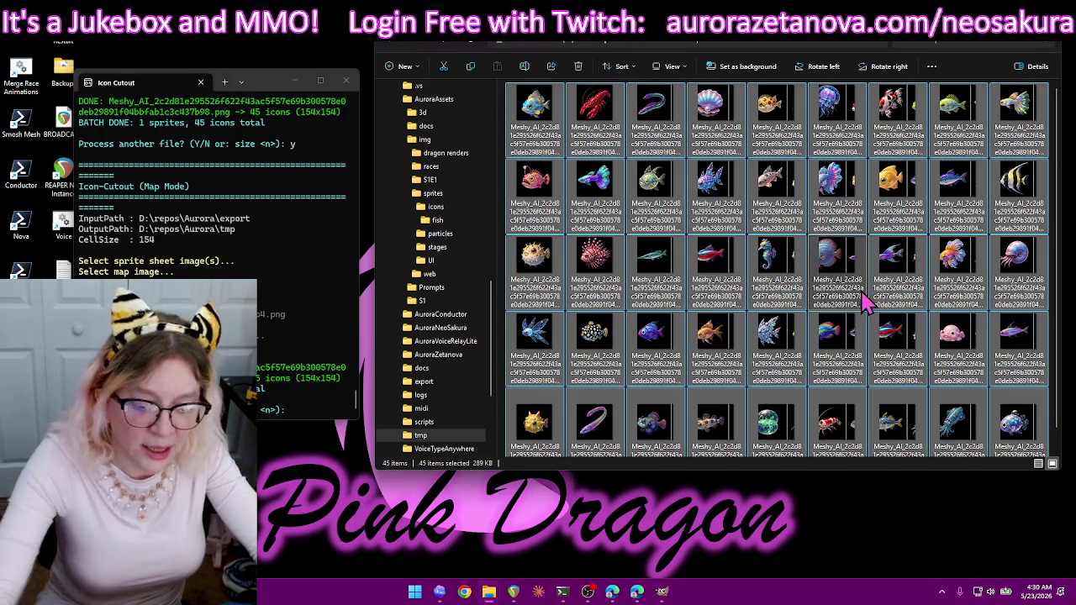
{"action": "key", "text": "Delete"}
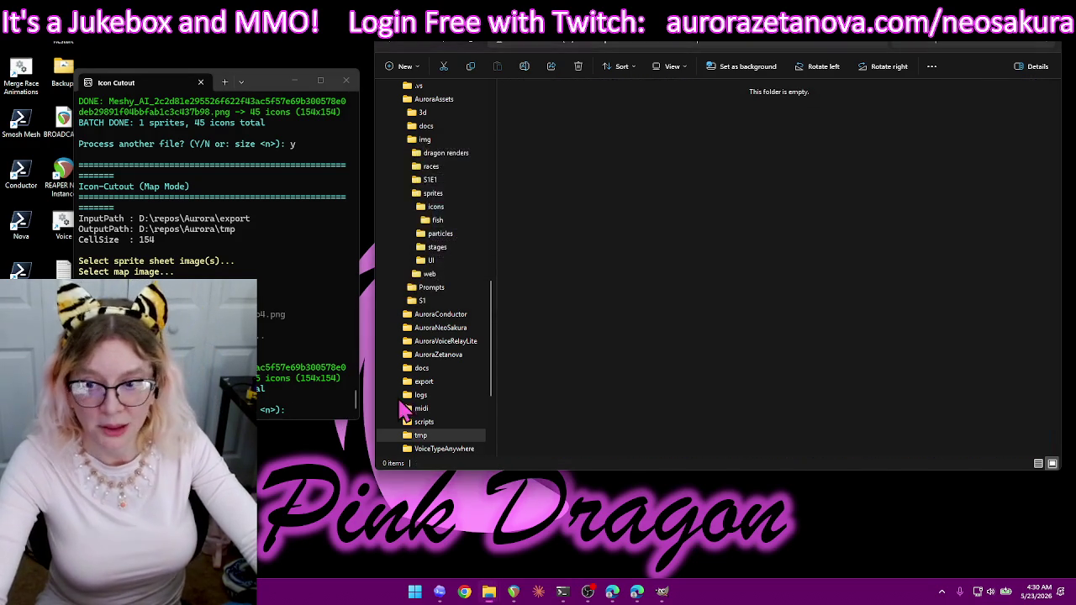
{"action": "left_click", "coordinate": [296, 420]}
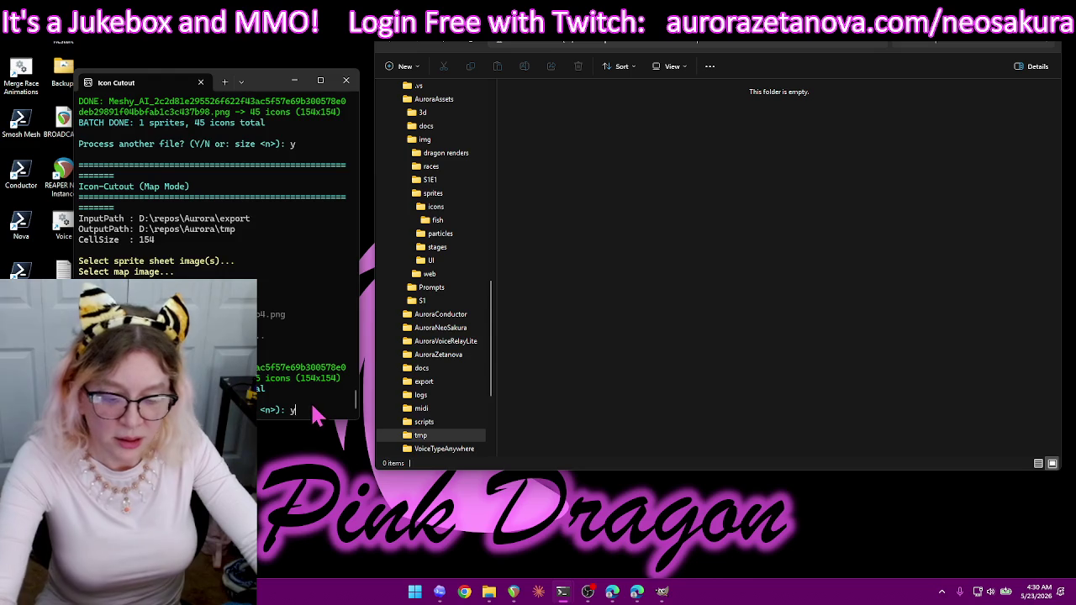
- Cut the fish sprite sheet with map5.png into 45 icons
{"action": "key", "text": "Return"}
{"action": "left_click", "coordinate": [552, 345]}
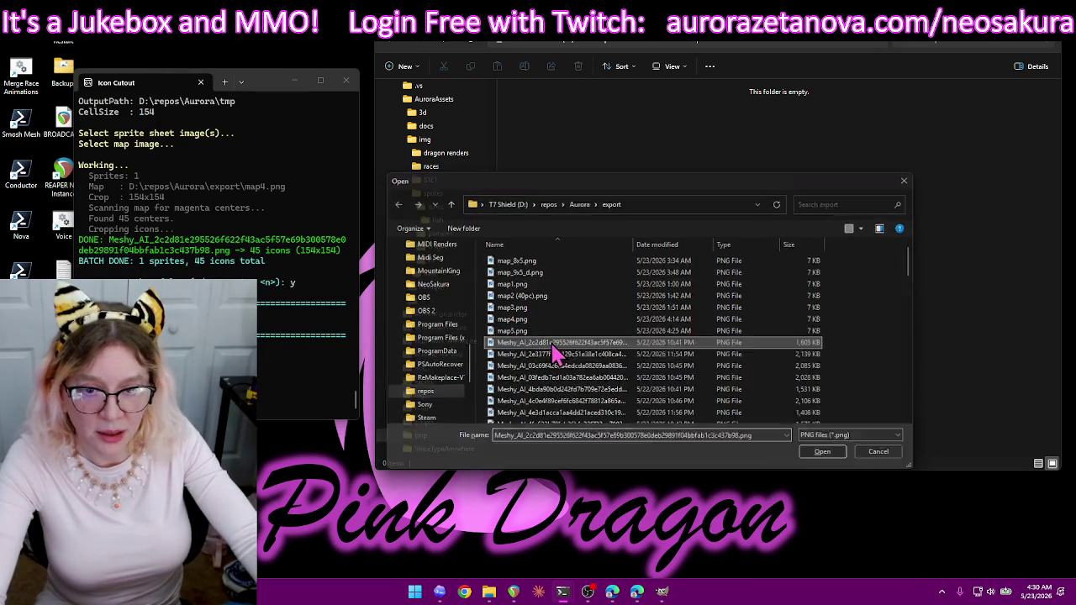
{"action": "double_click", "coordinate": [553, 345]}
{"action": "left_click", "coordinate": [547, 332]}
{"action": "double_click", "coordinate": [546, 332]}
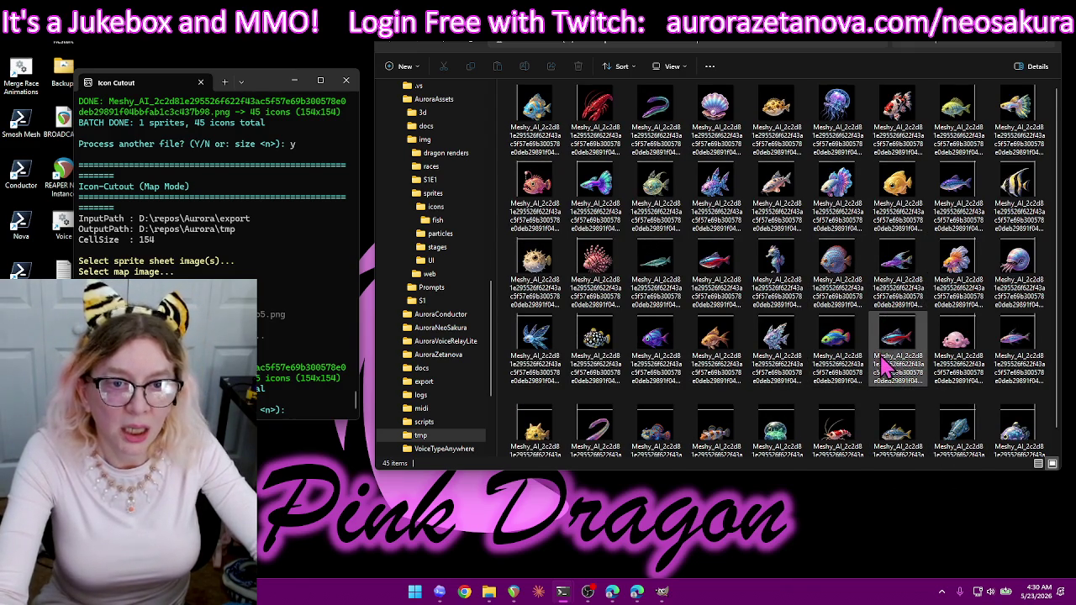
- Delete all the map5 icons from tmp and return to the cutout prompt
{"action": "scroll", "coordinate": [883, 358], "scroll_direction": "down", "scroll_amount": 1}
{"action": "key", "text": "ctrl+a"}
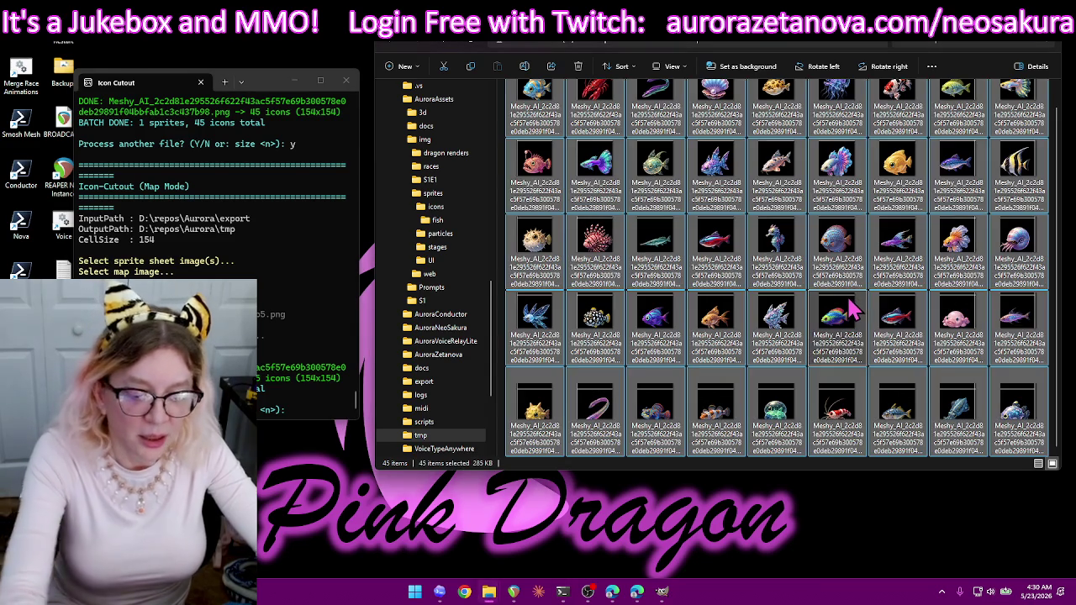
{"action": "key", "text": "Delete"}
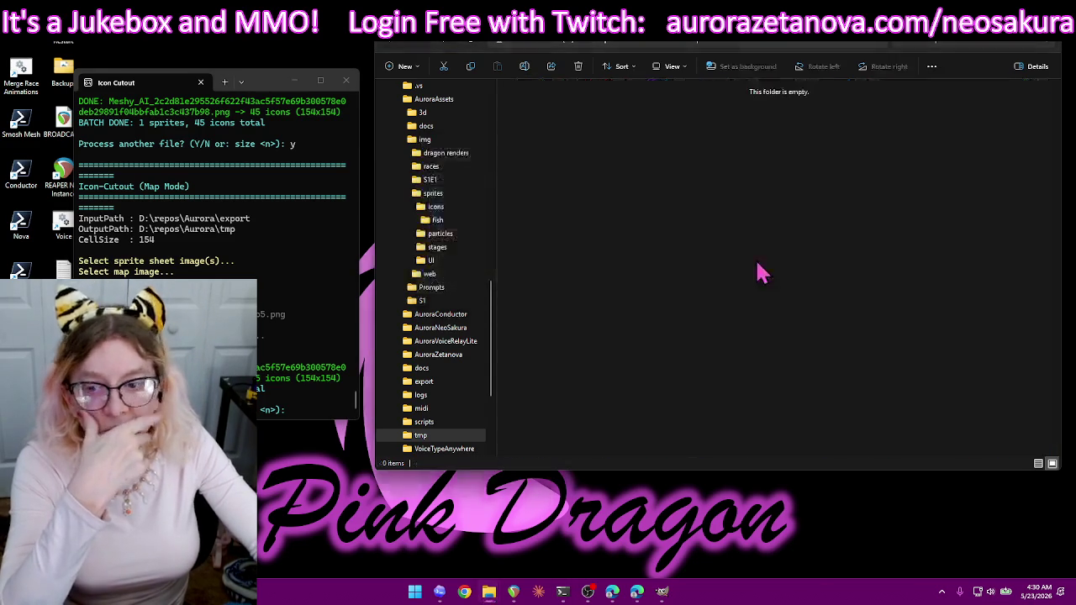
{"action": "left_click", "coordinate": [311, 403]}
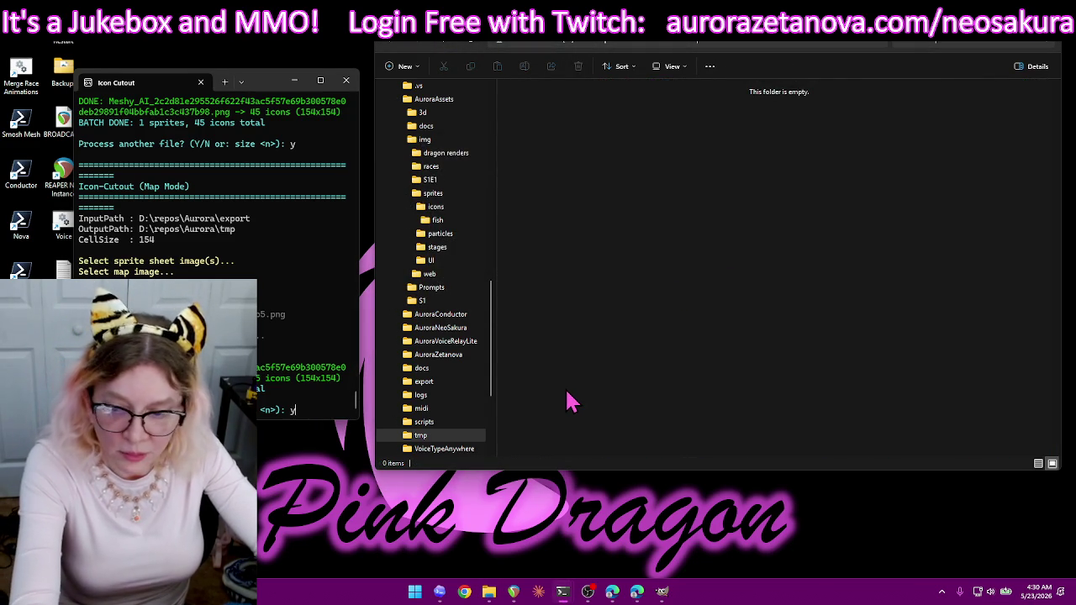
- Start another run, cancel the map choice, then pick the sprite sheet for a new run
{"action": "key", "text": "Return"}
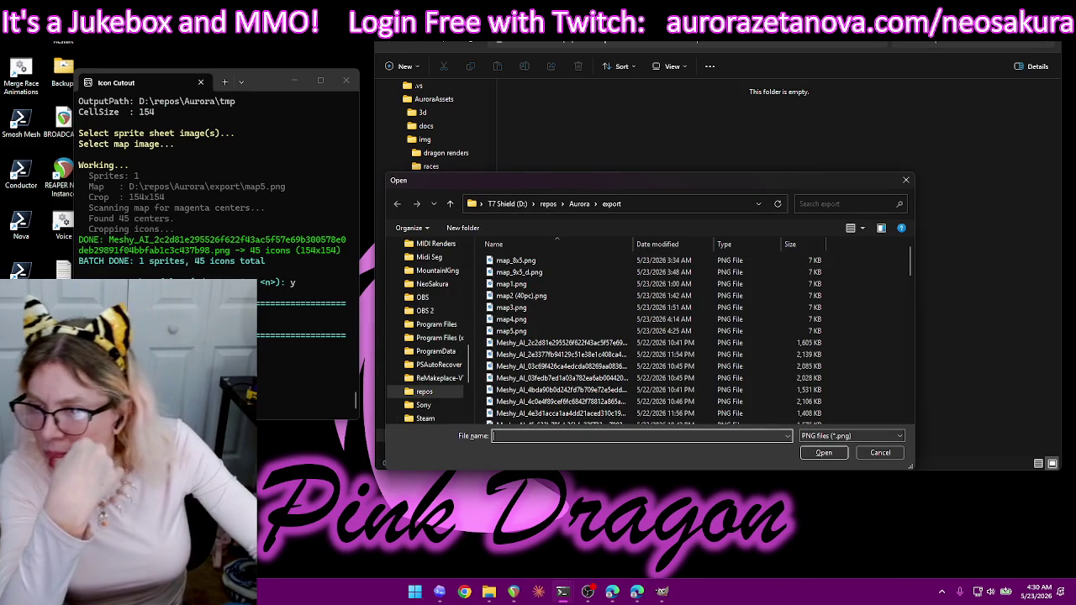
{"action": "double_click", "coordinate": [564, 296]}
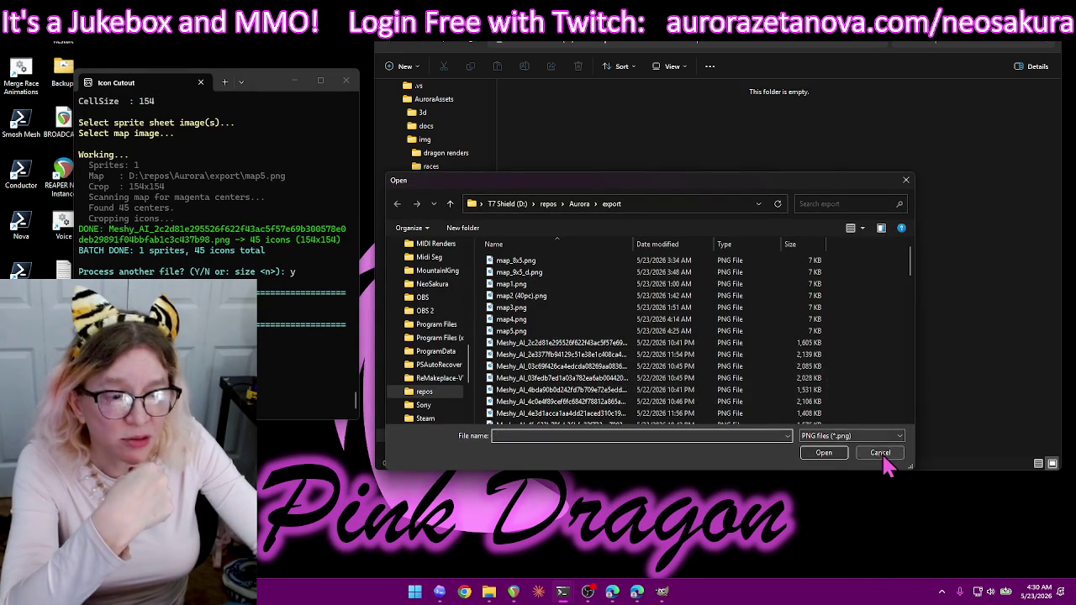
{"action": "left_click", "coordinate": [880, 452]}
{"action": "double_click", "coordinate": [584, 343]}
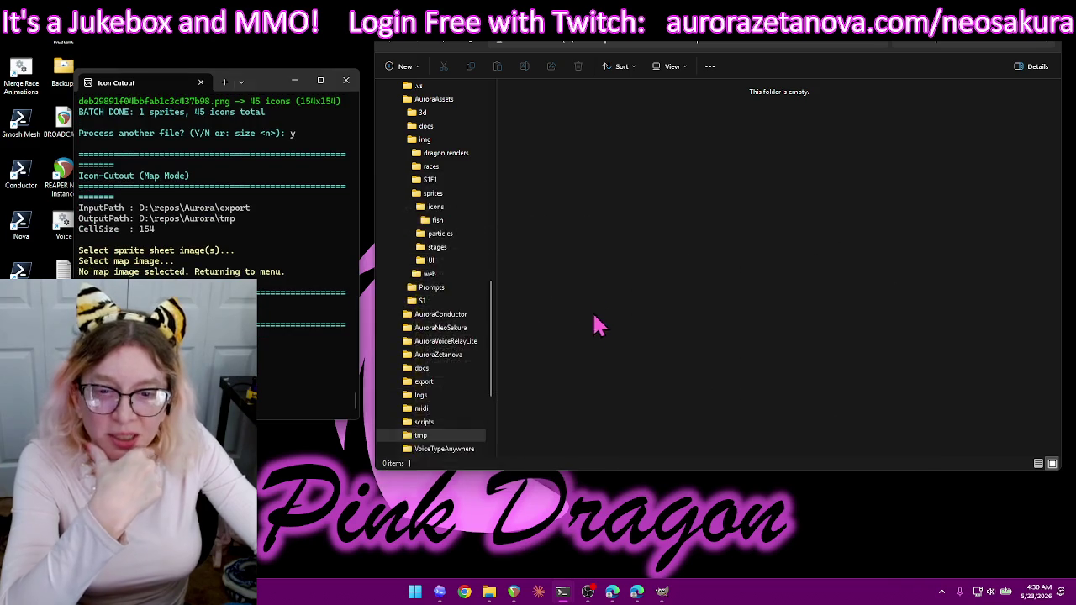
- Run the cutout with map1.png as the map and review the 45 icons in tmp
{"action": "double_click", "coordinate": [543, 284]}
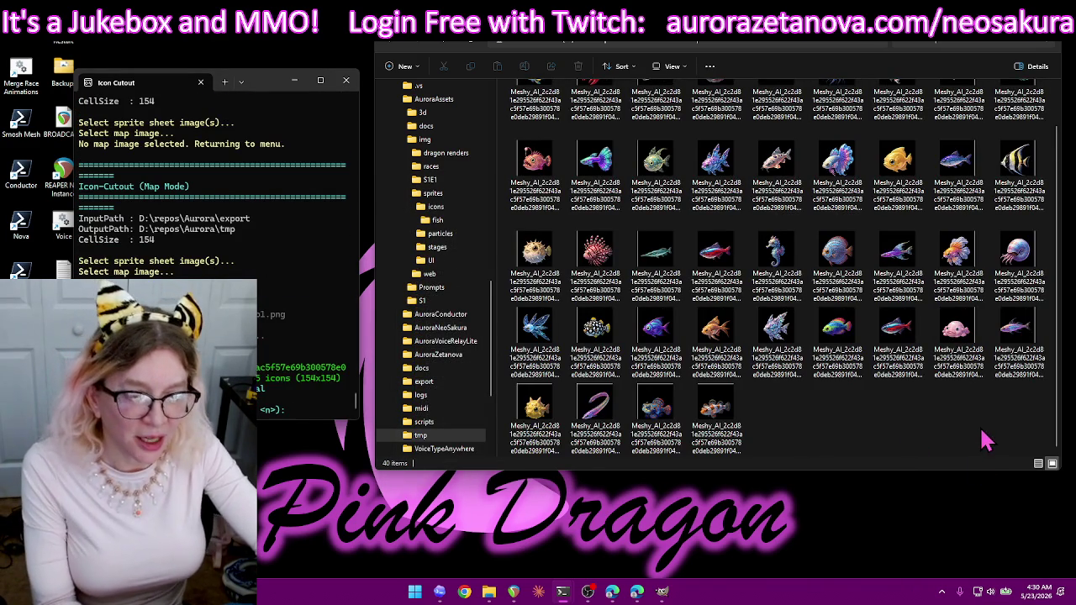
{"action": "scroll", "coordinate": [773, 370], "scroll_direction": "up", "scroll_amount": 2}
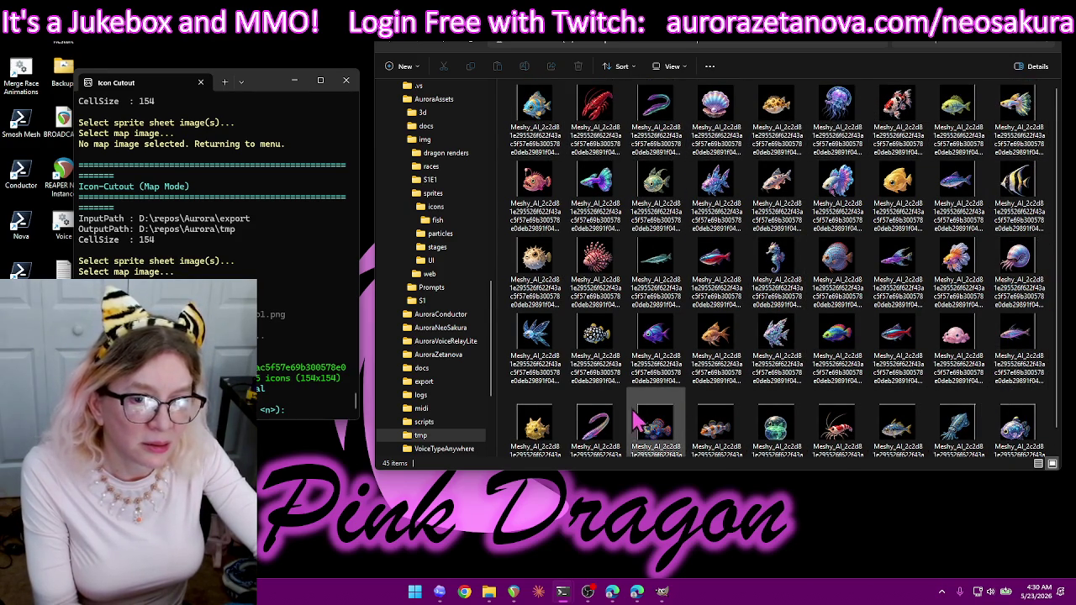
{"action": "scroll", "coordinate": [618, 420], "scroll_direction": "down", "scroll_amount": 1}
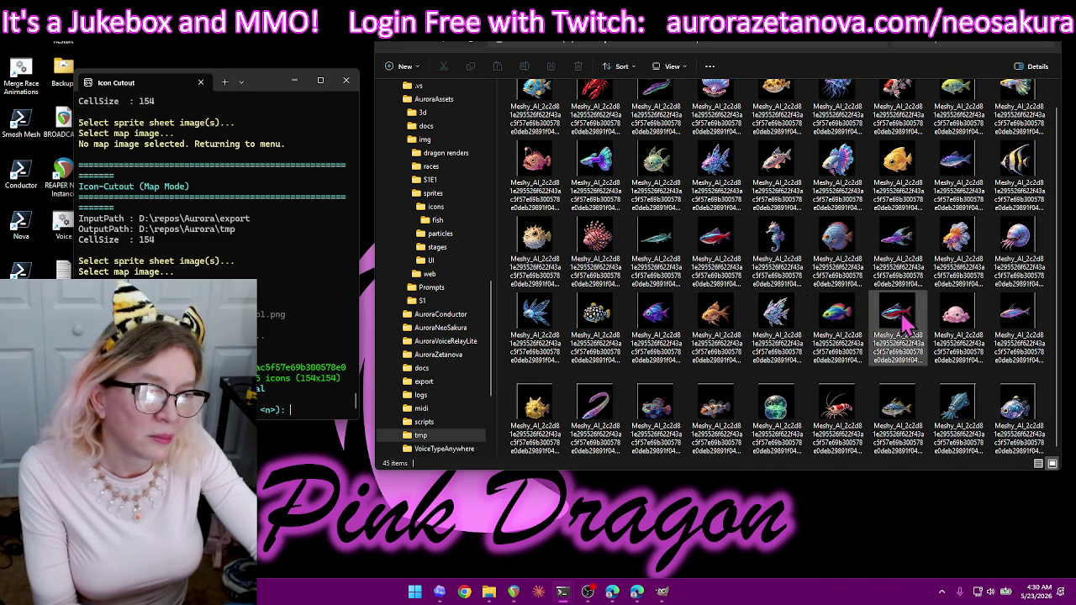
{"action": "scroll", "coordinate": [664, 210], "scroll_direction": "up", "scroll_amount": 1}
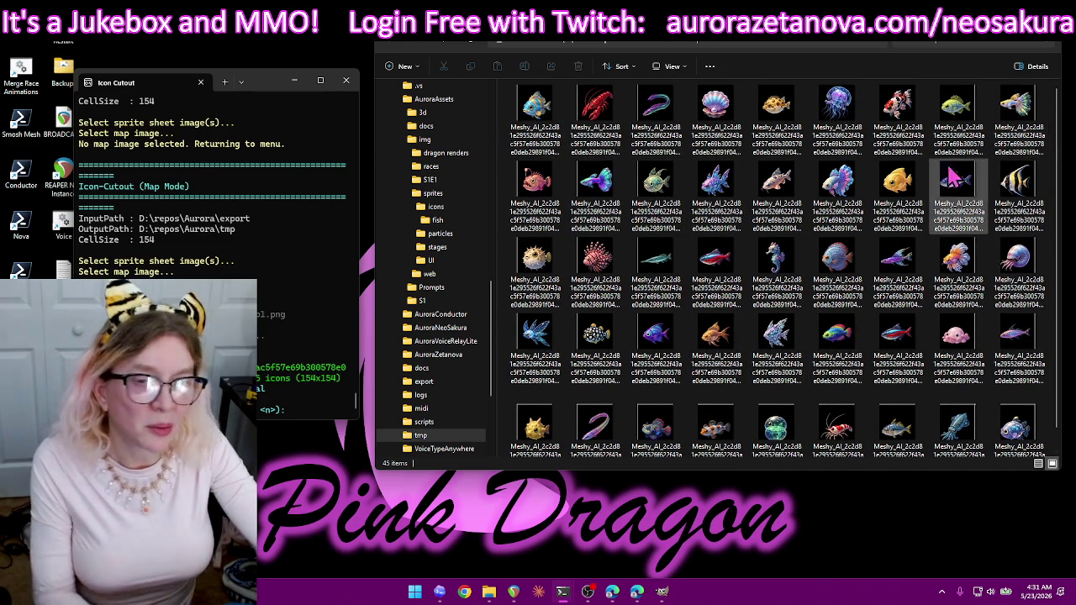
- Delete all 45 icons from tmp and return to the cutout prompt
{"action": "left_click", "coordinate": [807, 320]}
{"action": "key", "text": "ctrl+a"}
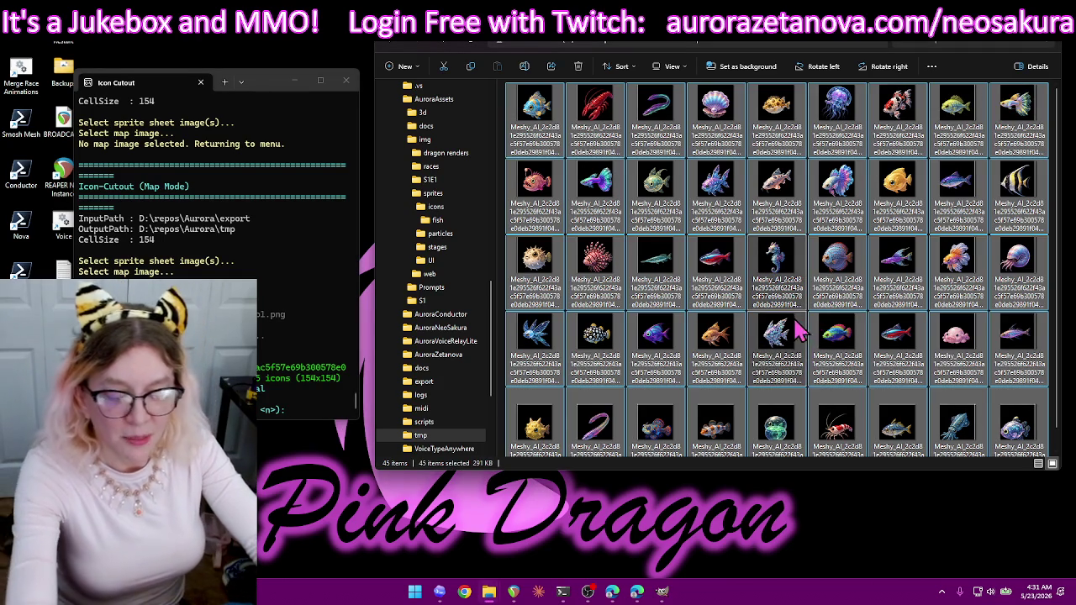
{"action": "key", "text": "Delete"}
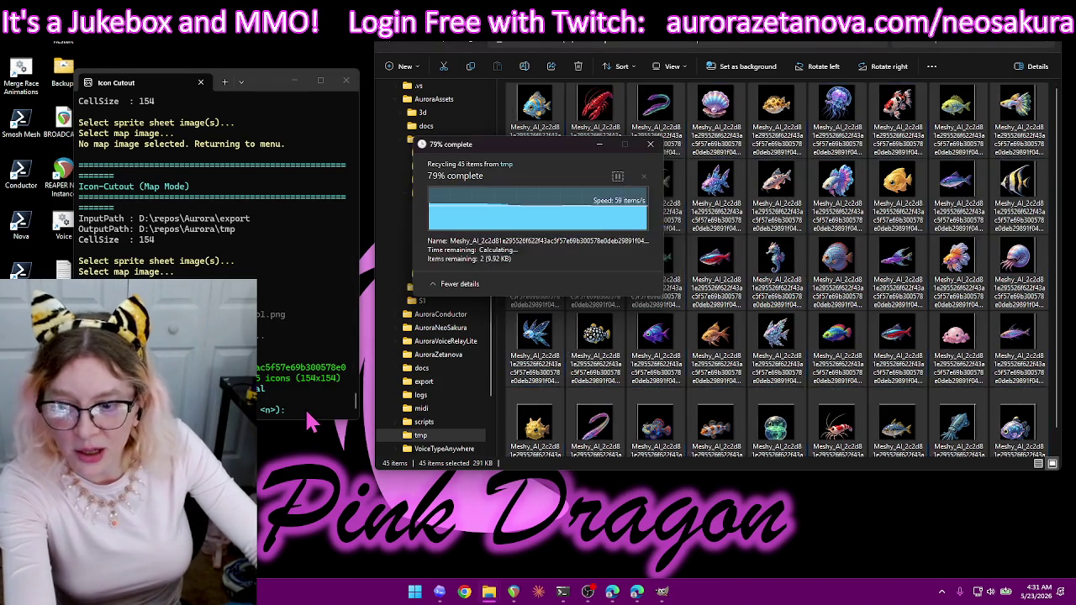
{"action": "left_click", "coordinate": [308, 412]}
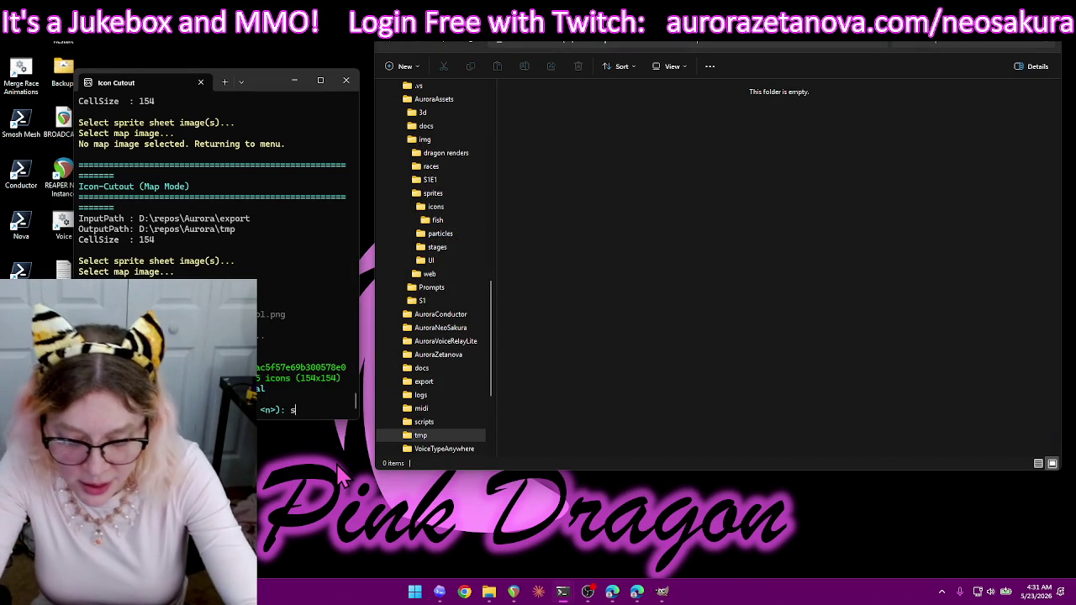
- Set Icon Cutout's cell size to 148 and recut the fish sprite sheet with the map image
{"action": "type", "text": "size 148"}
{"action": "key", "text": "Return"}
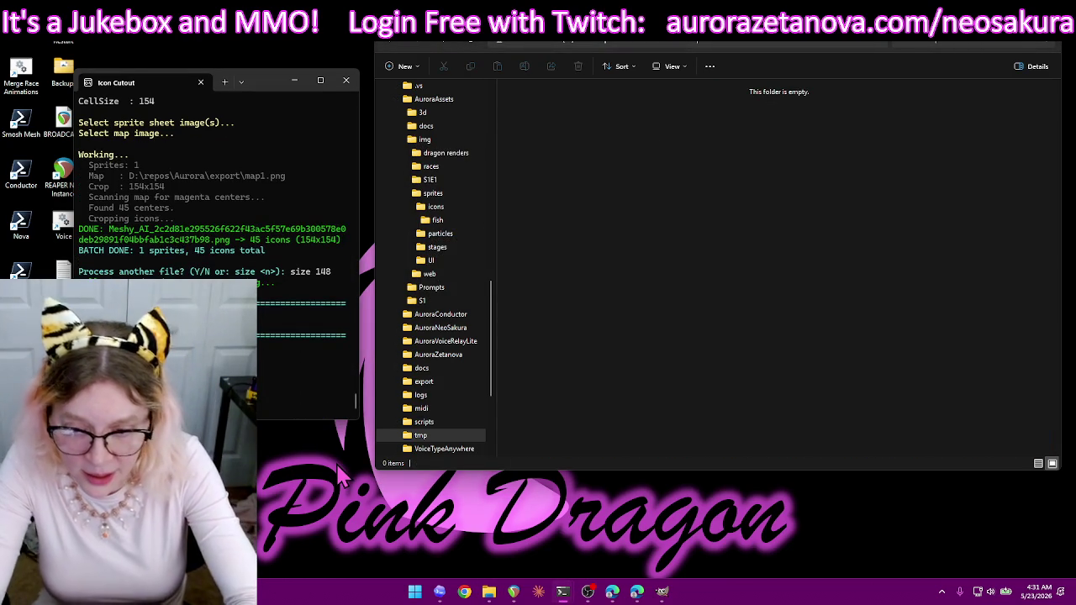
{"action": "double_click", "coordinate": [677, 350]}
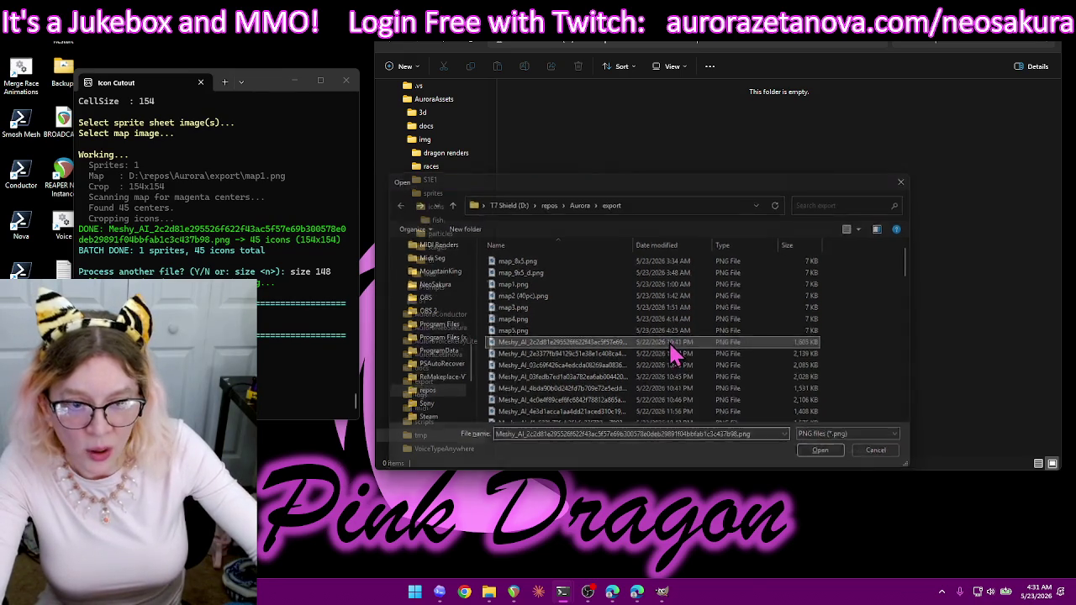
{"action": "double_click", "coordinate": [557, 290]}
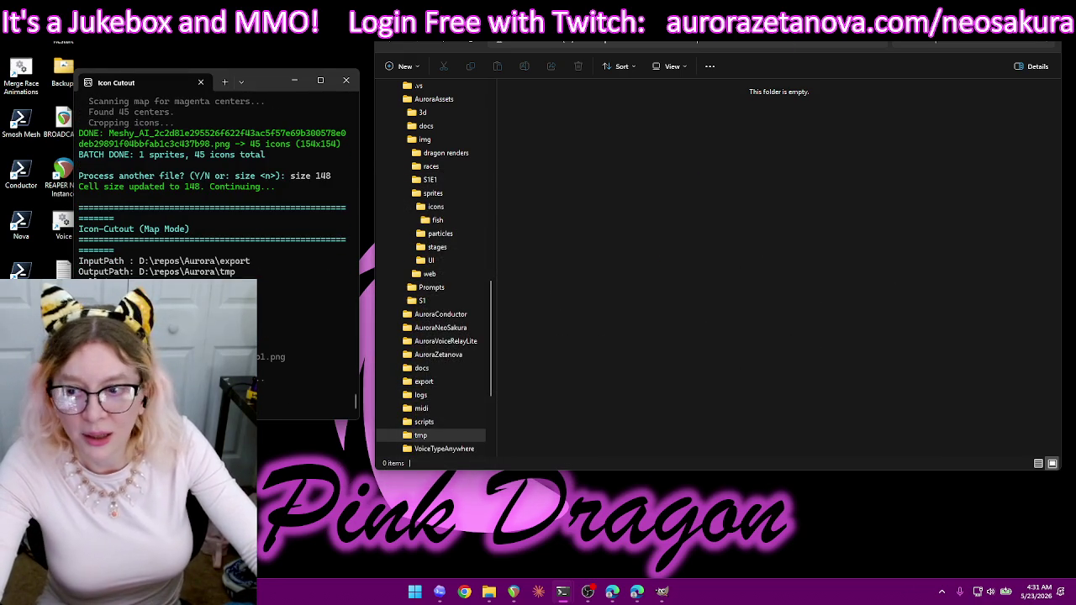
{"action": "left_click_drag", "start_coordinate": [765, 39], "coordinate": [709, 50]}
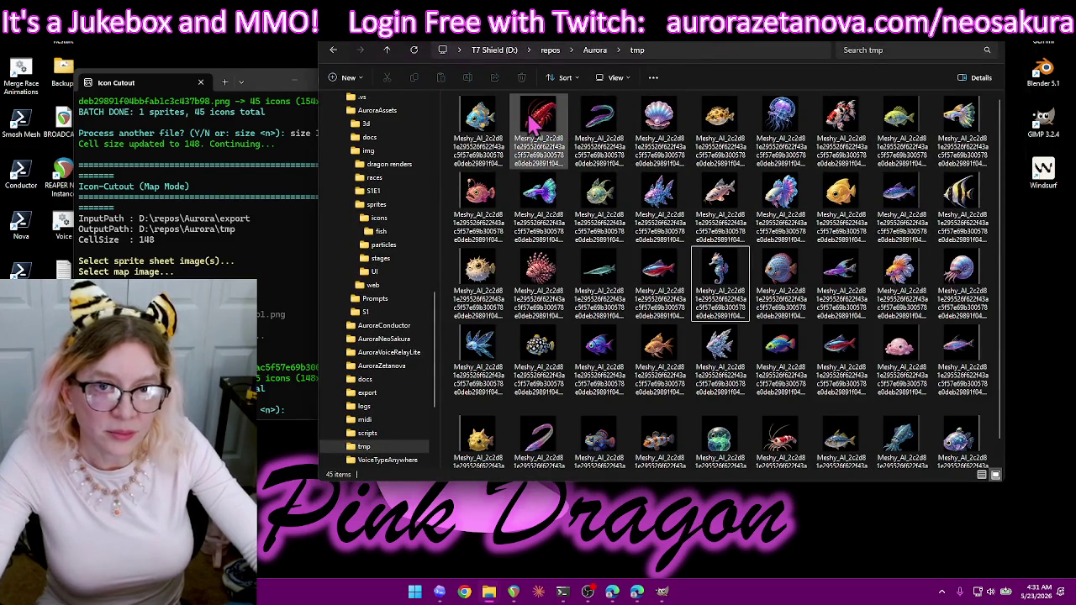
- Drag six fish icons, lobster to koi, onto the fish folder and review the six name conflicts individually
{"action": "key", "text": "shift+Right"}
{"action": "key", "text": "shift+Right"}
{"action": "key", "text": "shift+Right"}
{"action": "key", "text": "shift+Right"}
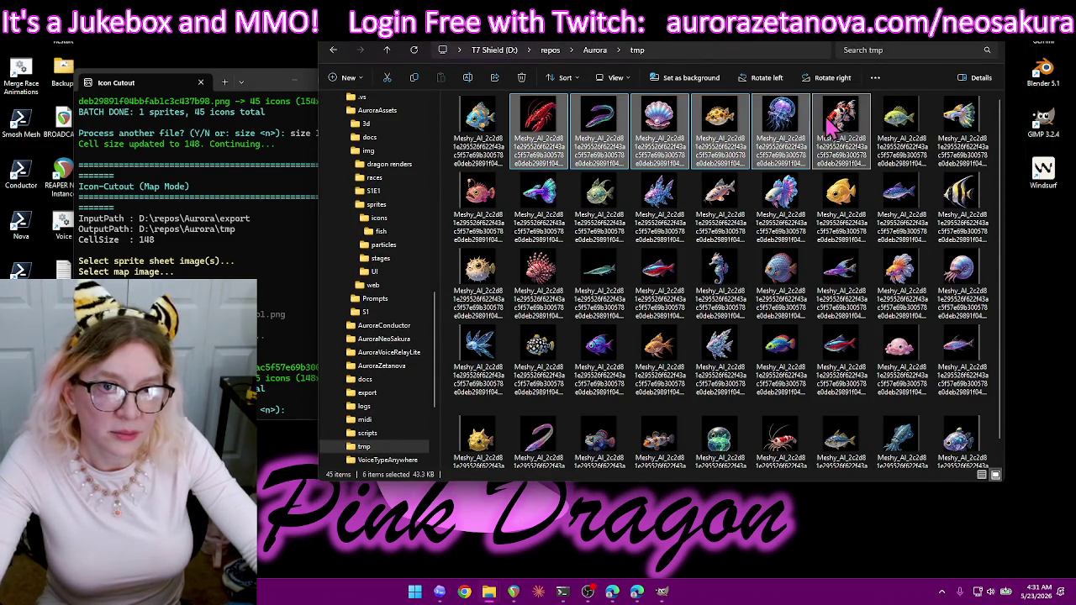
{"action": "left_click_drag", "start_coordinate": [535, 124], "coordinate": [395, 240]}
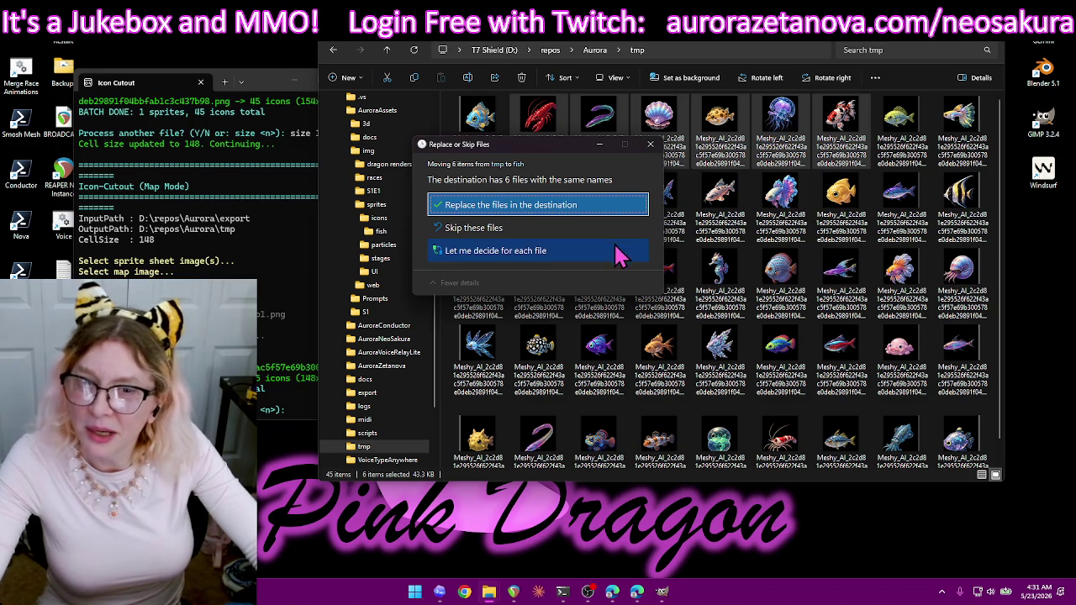
{"action": "left_click", "coordinate": [568, 257]}
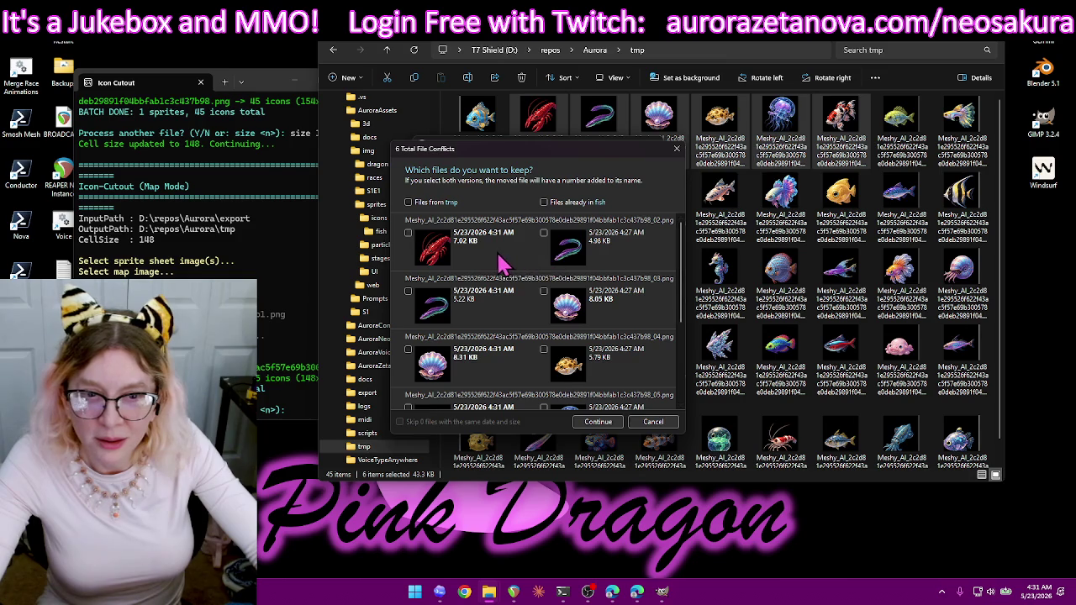
{"action": "mouse_move", "coordinate": [688, 290]}
{"action": "left_mouse_down"}
{"action": "mouse_move", "coordinate": [682, 378]}
{"action": "mouse_move", "coordinate": [686, 277]}
{"action": "mouse_move", "coordinate": [681, 391]}
{"action": "mouse_move", "coordinate": [681, 227]}
{"action": "left_mouse_up"}
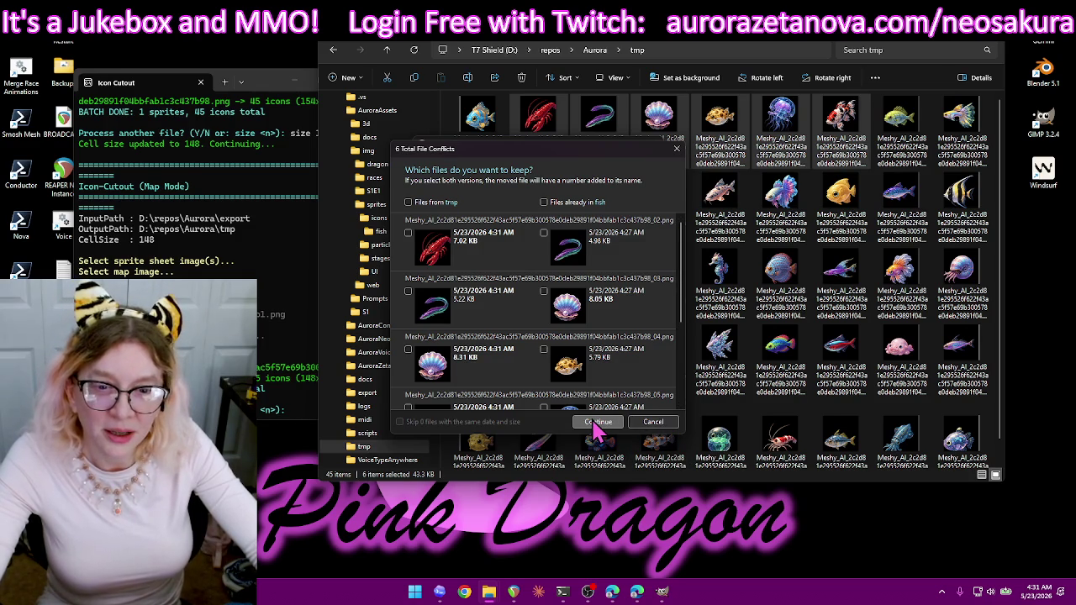
{"action": "left_click", "coordinate": [677, 151]}
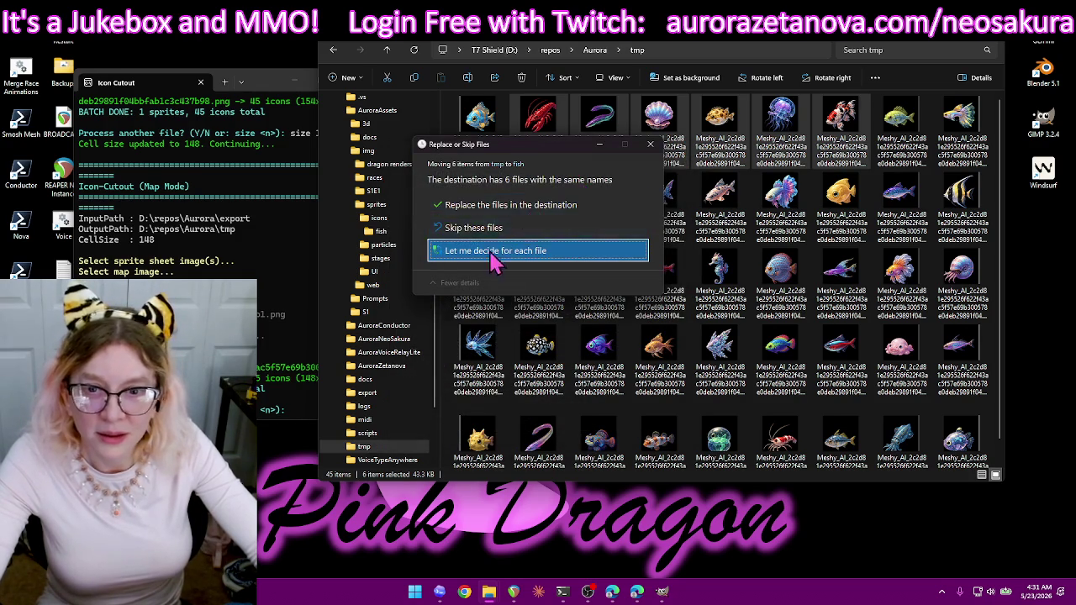
- Replace duplicates for the first six fish, then move the next six top-row icons into fish, replacing
{"action": "left_click", "coordinate": [484, 209]}
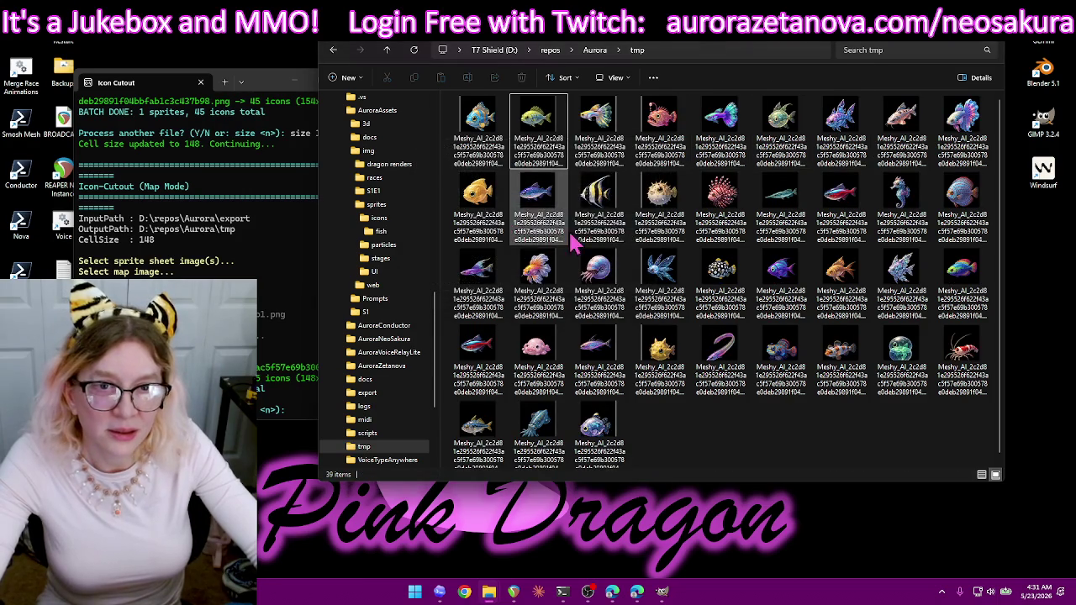
{"action": "left_click", "coordinate": [721, 122]}
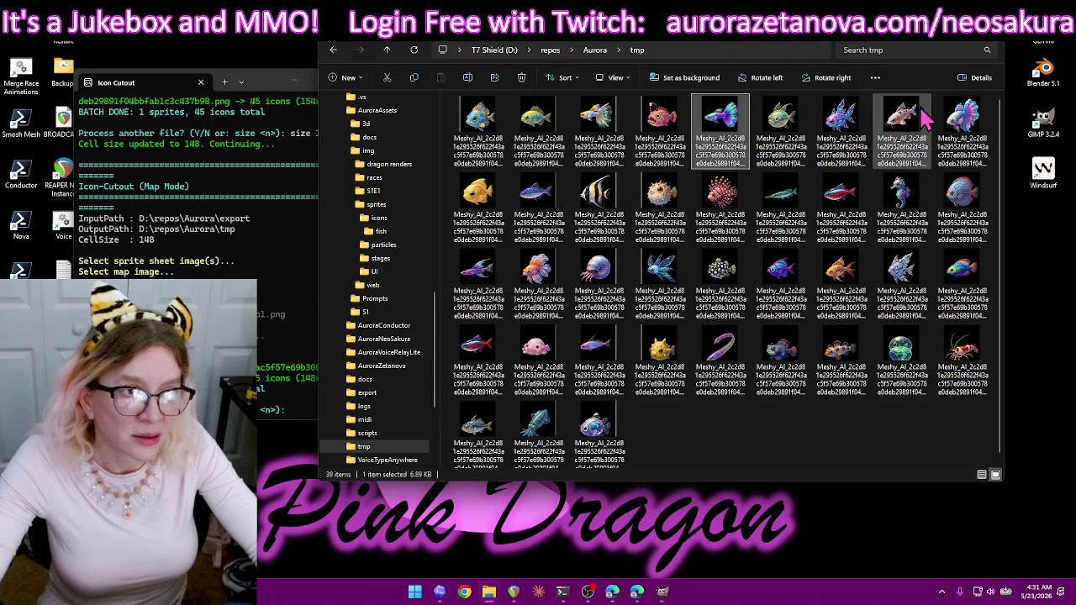
{"action": "left_click", "coordinate": [476, 206], "text": "shift"}
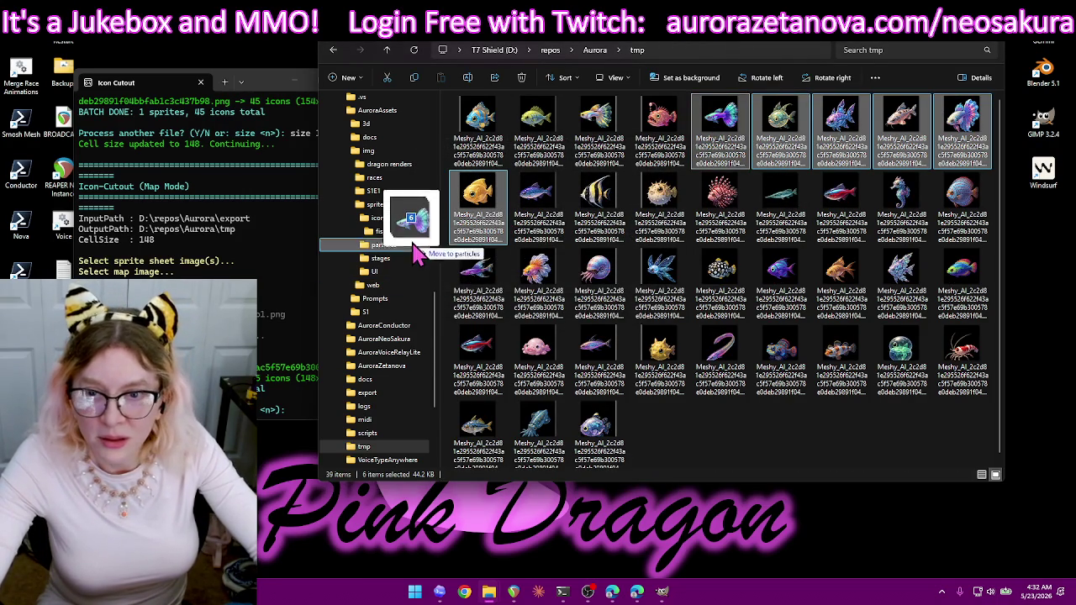
{"action": "left_click_drag", "start_coordinate": [715, 126], "coordinate": [395, 233]}
{"action": "left_click", "coordinate": [521, 210]}
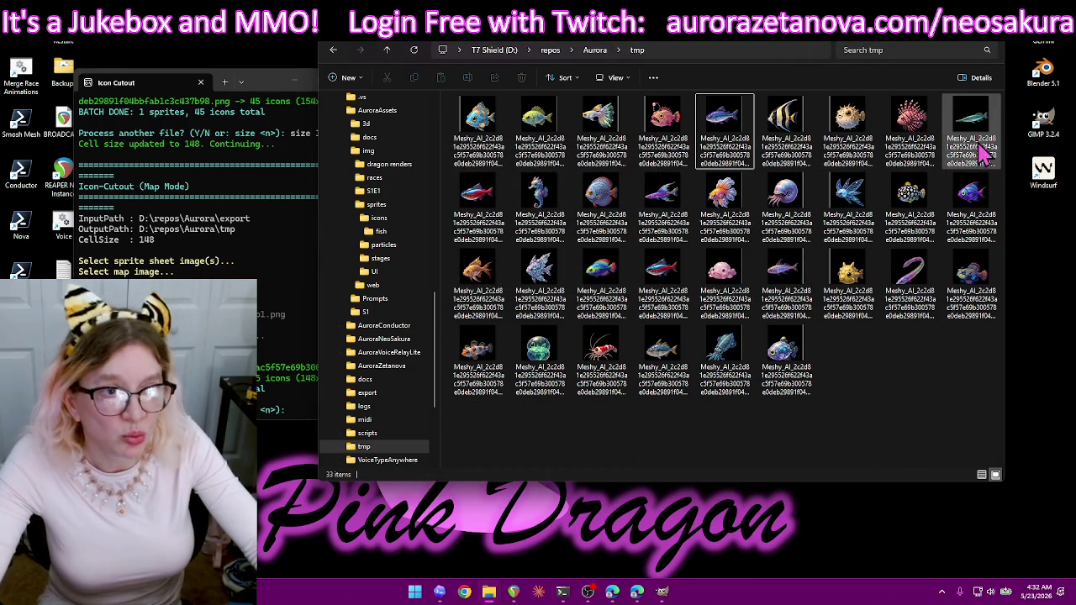
- Move the lionfish and pufferfish batches of six into the fish folder, replacing duplicates
{"action": "left_click", "coordinate": [923, 125]}
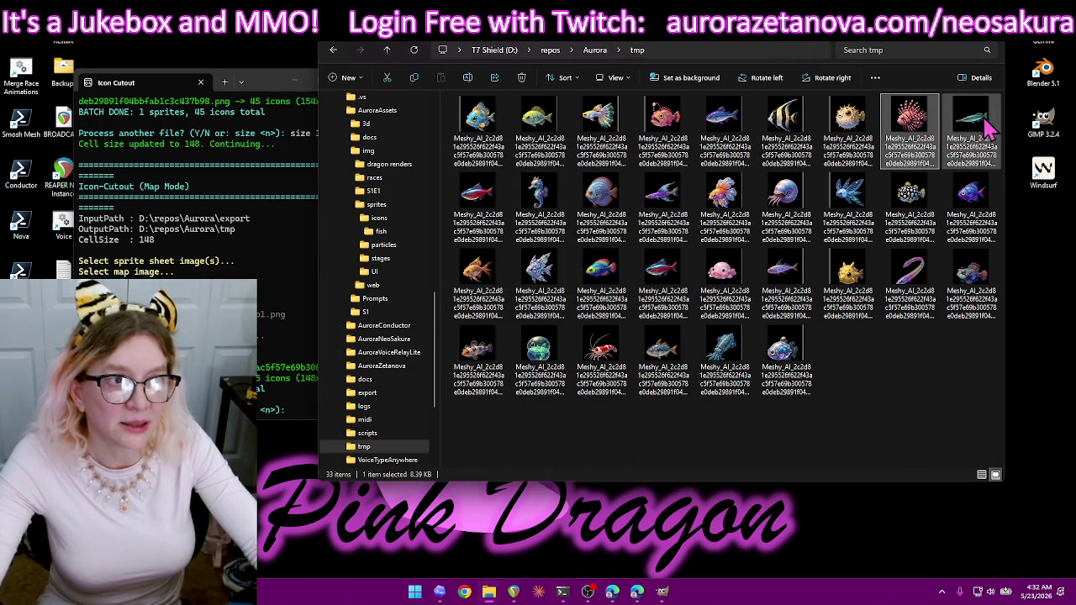
{"action": "left_click", "coordinate": [664, 211], "text": "shift"}
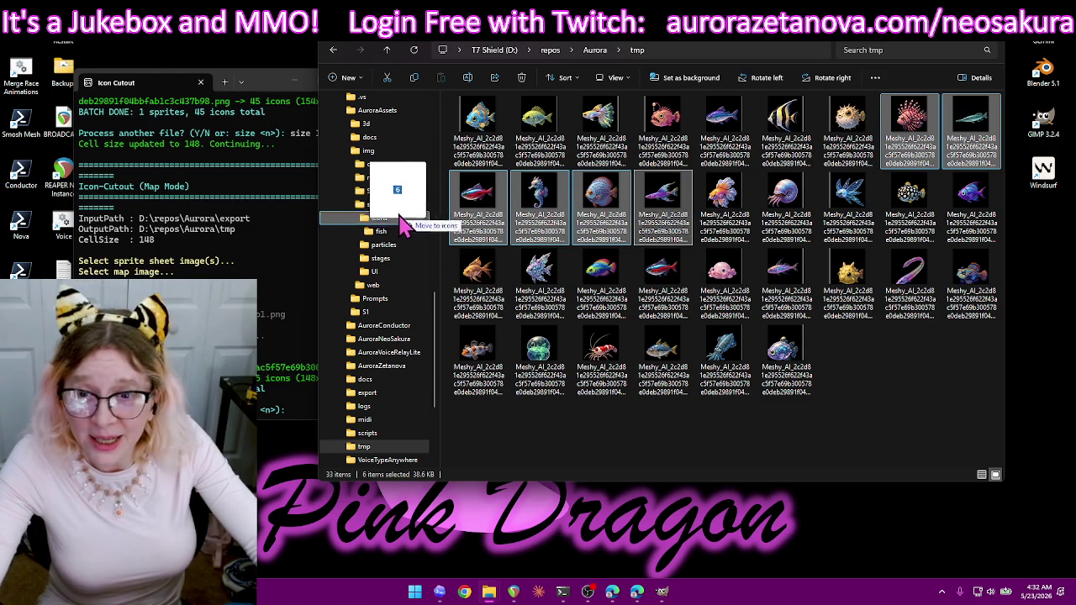
{"action": "left_click_drag", "start_coordinate": [664, 198], "coordinate": [381, 231]}
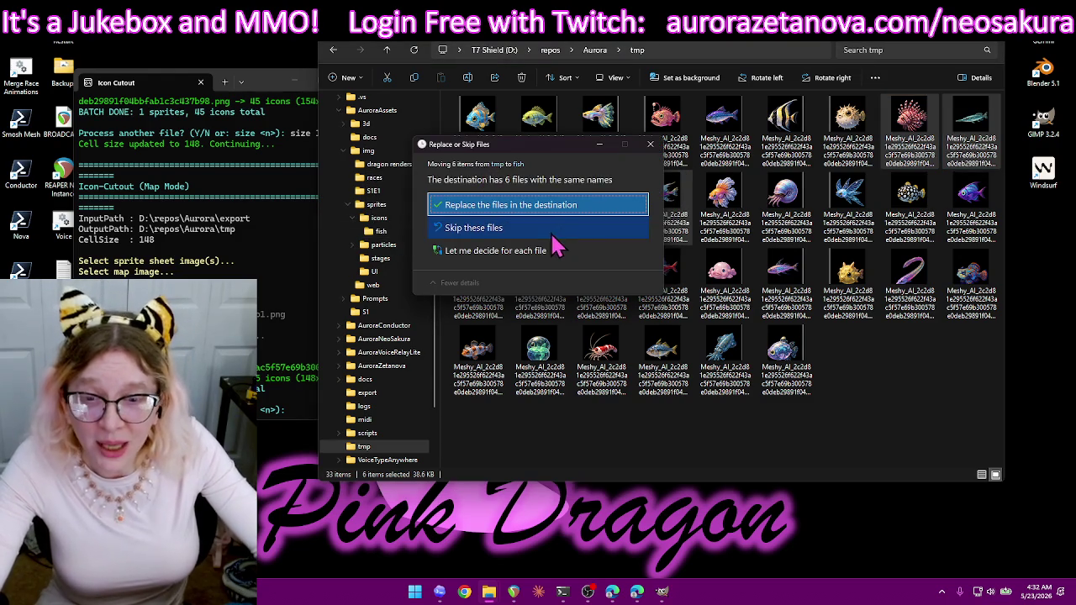
{"action": "left_click", "coordinate": [529, 210]}
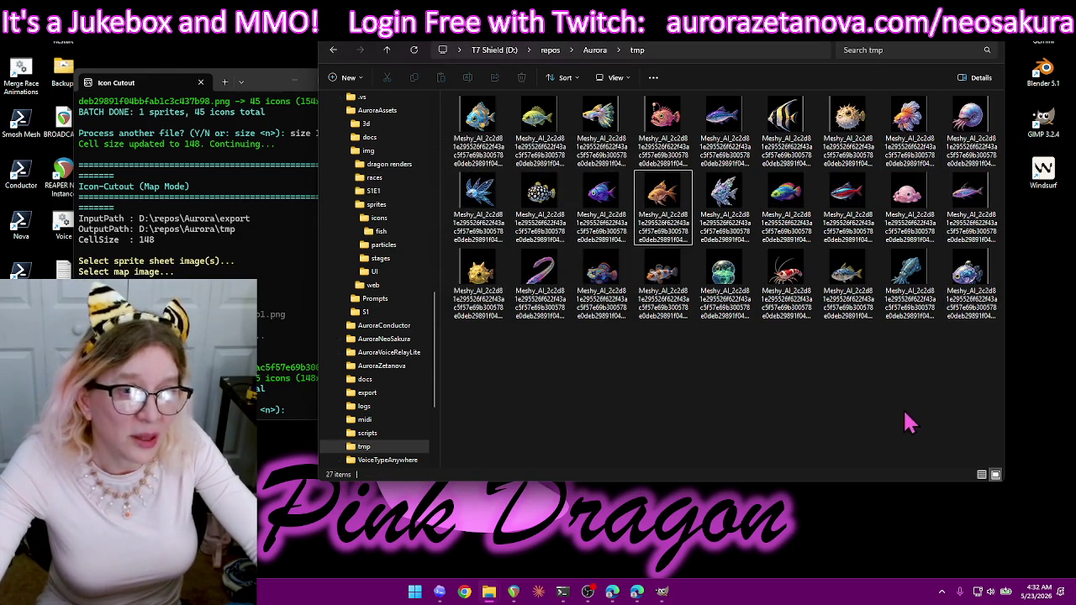
{"action": "left_click", "coordinate": [542, 221]}
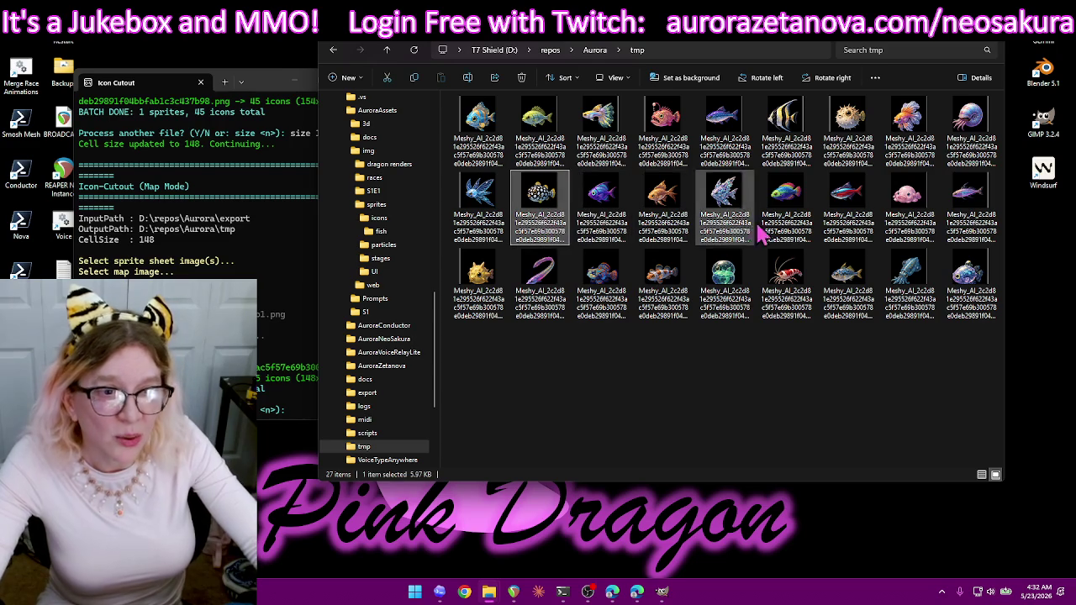
{"action": "left_click", "coordinate": [846, 216], "text": "shift"}
{"action": "left_click_drag", "start_coordinate": [846, 216], "coordinate": [383, 232]}
{"action": "left_click", "coordinate": [491, 207]}
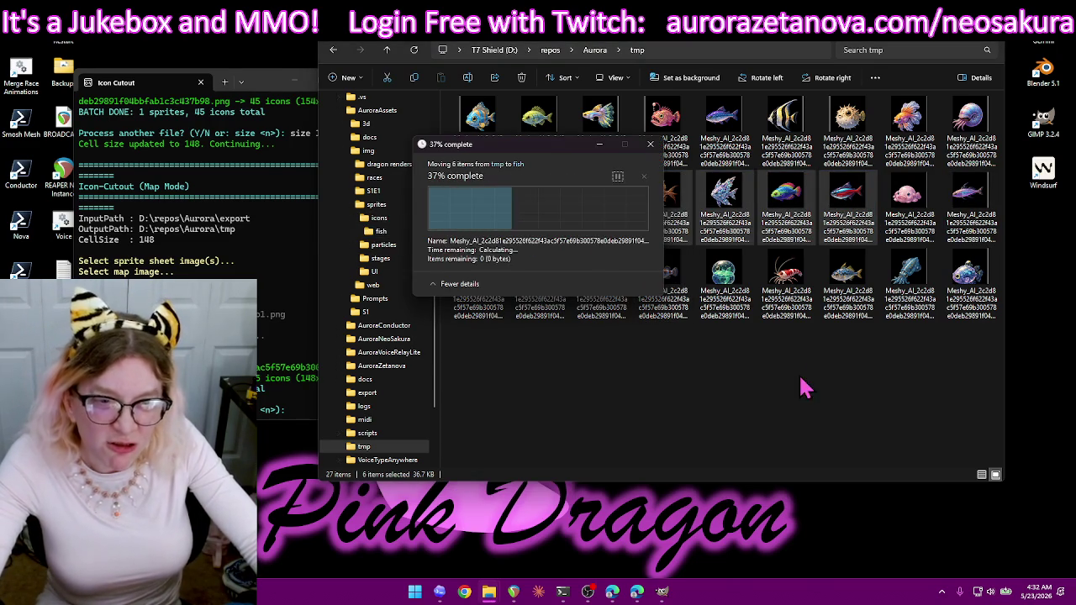
- Move the six icons from the purple eel into fish, then delete the 15 leftover icons in tmp
{"action": "left_click", "coordinate": [733, 214]}
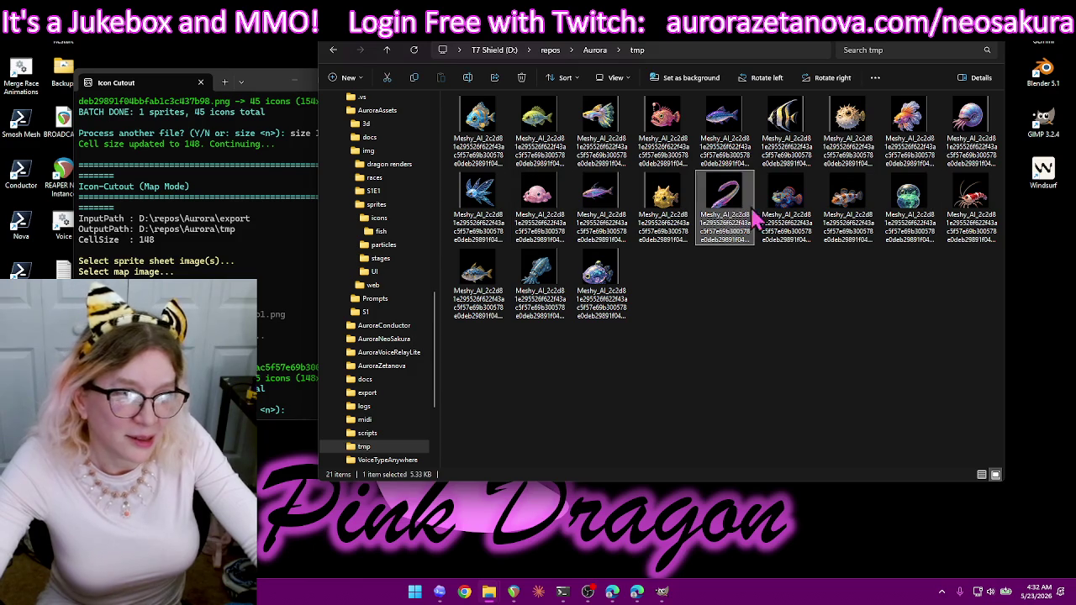
{"action": "left_click", "coordinate": [483, 281], "text": "shift"}
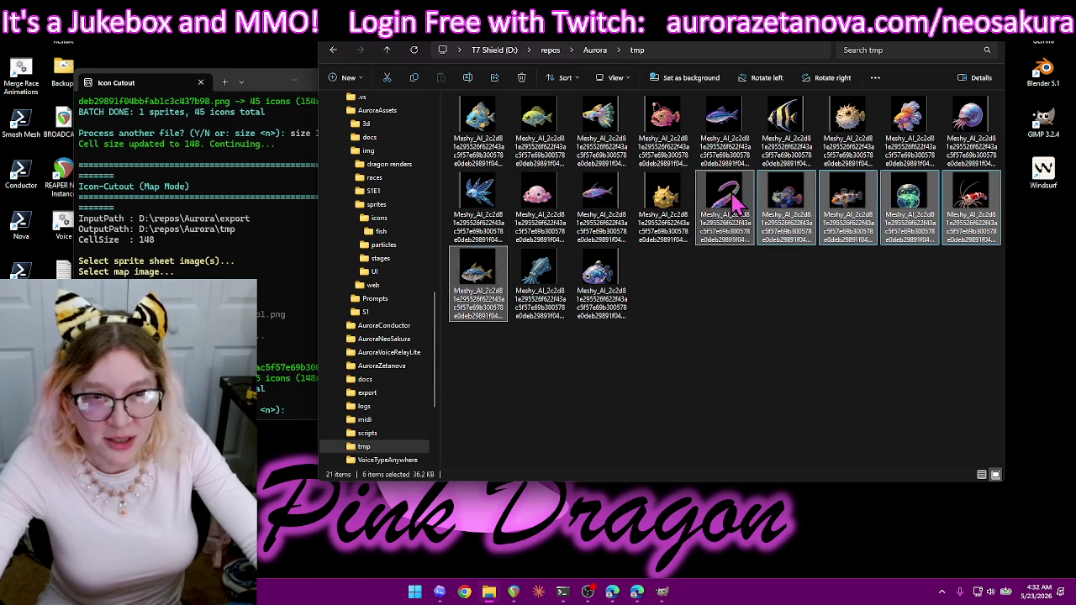
{"action": "left_click_drag", "start_coordinate": [728, 207], "coordinate": [381, 232]}
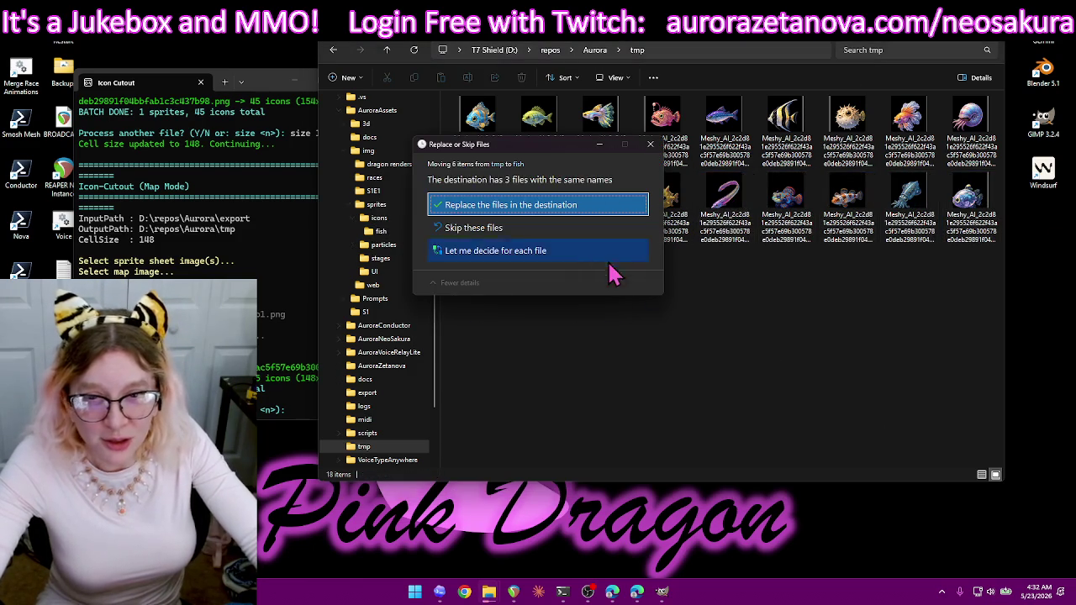
{"action": "left_click", "coordinate": [542, 210]}
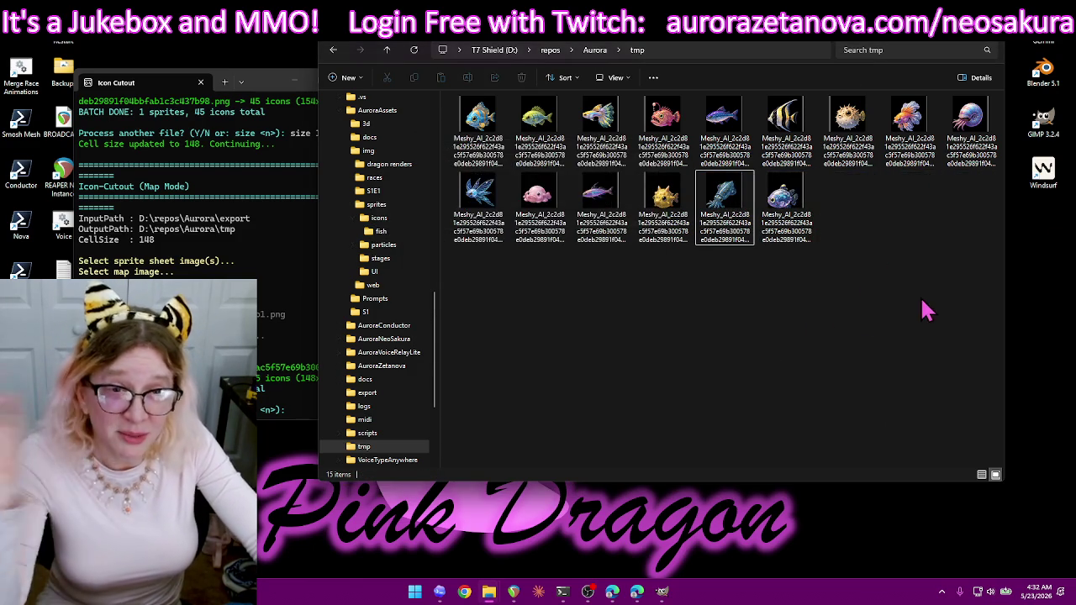
{"action": "left_click_drag", "start_coordinate": [458, 303], "coordinate": [975, 92]}
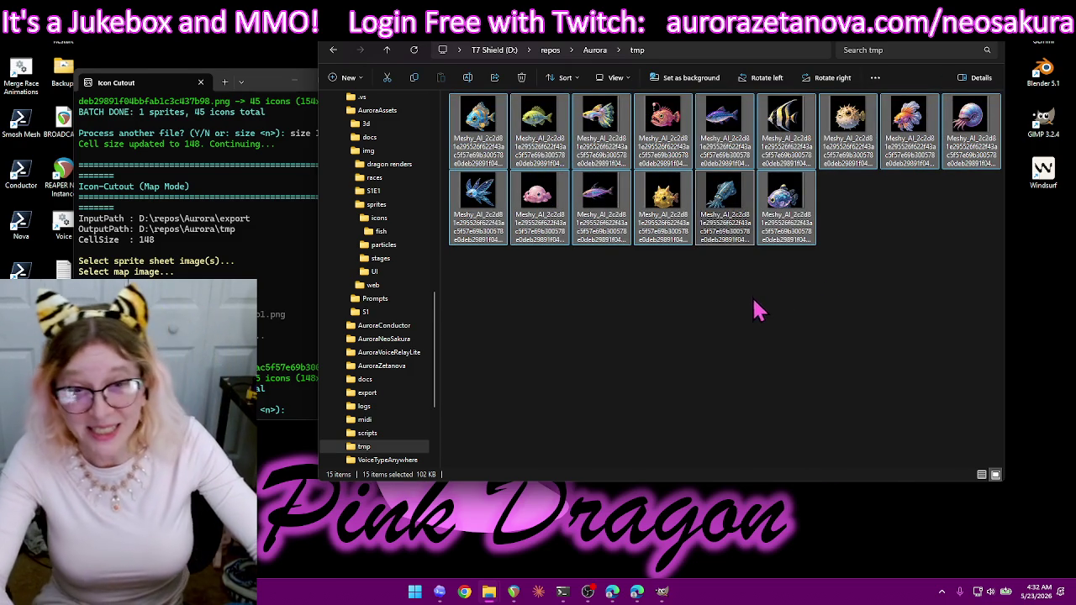
{"action": "key", "text": "Delete"}
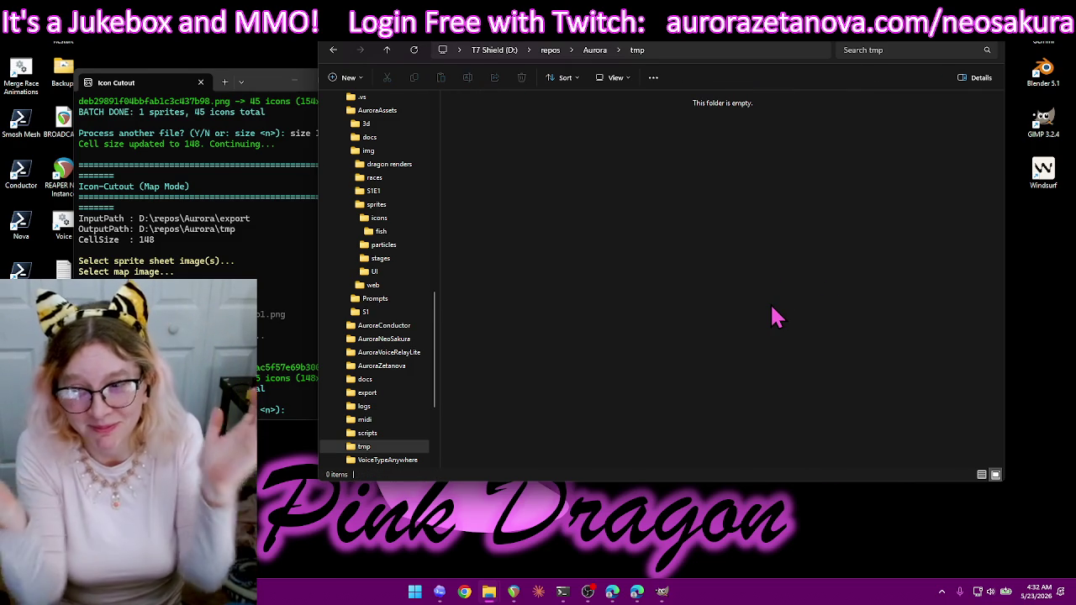
- Restart Icon Cutout with y, choosing the fish sprite sheet and map5.png as the grid map
{"action": "left_click", "coordinate": [295, 404]}
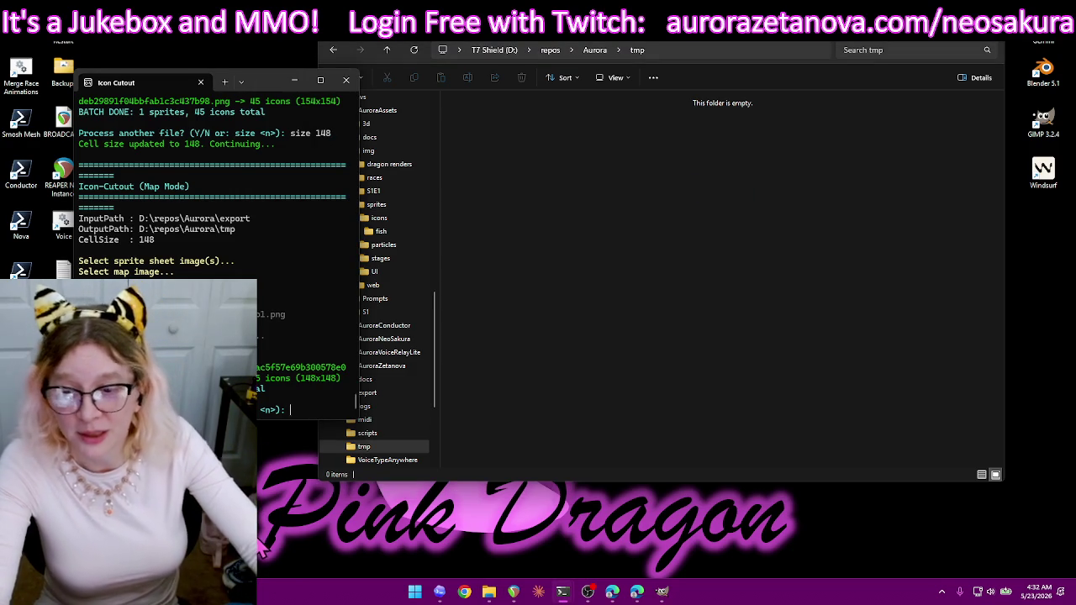
{"action": "type", "text": "y"}
{"action": "key", "text": "Return"}
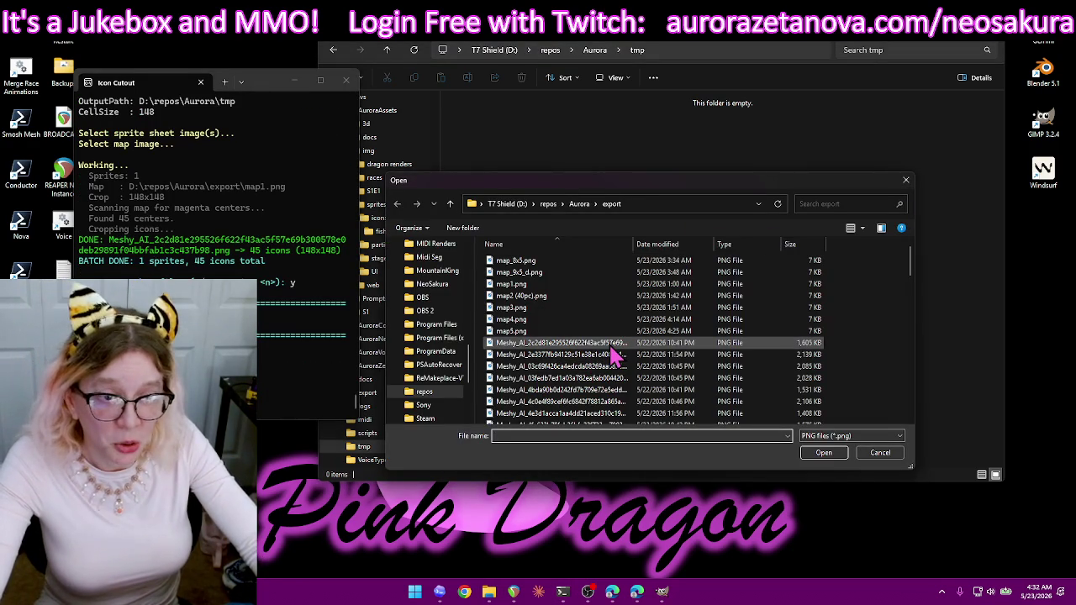
{"action": "mouse_move", "coordinate": [561, 344]}
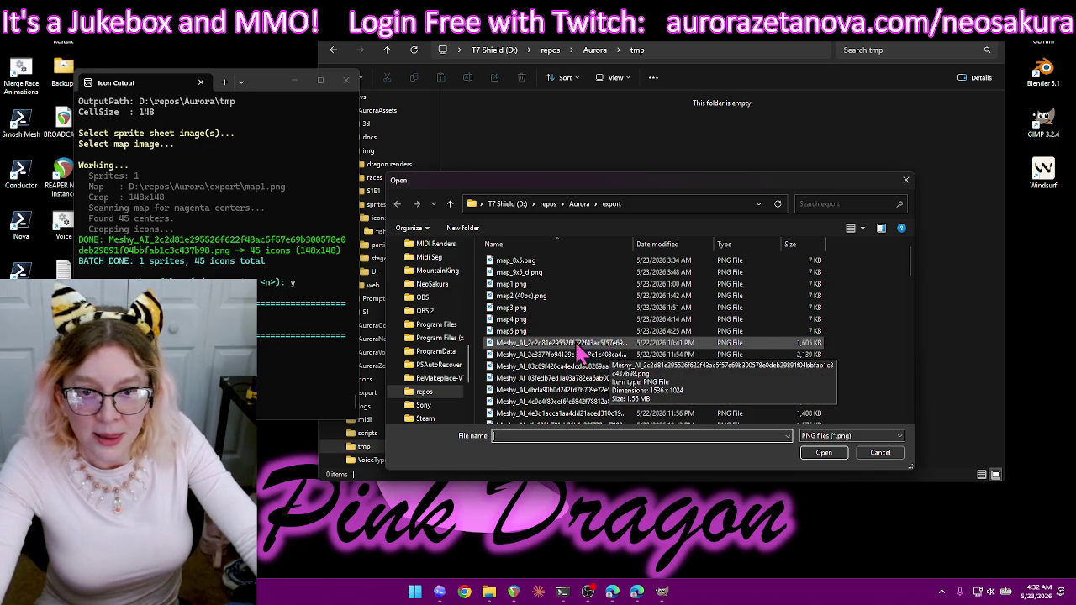
{"action": "double_click", "coordinate": [522, 334]}
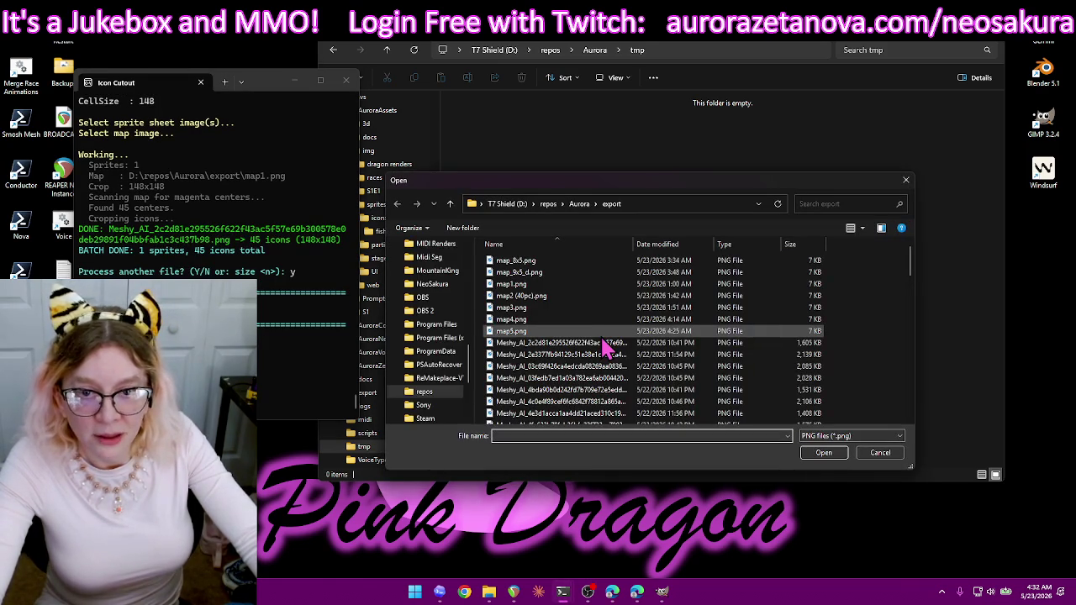
{"action": "left_click", "coordinate": [880, 454]}
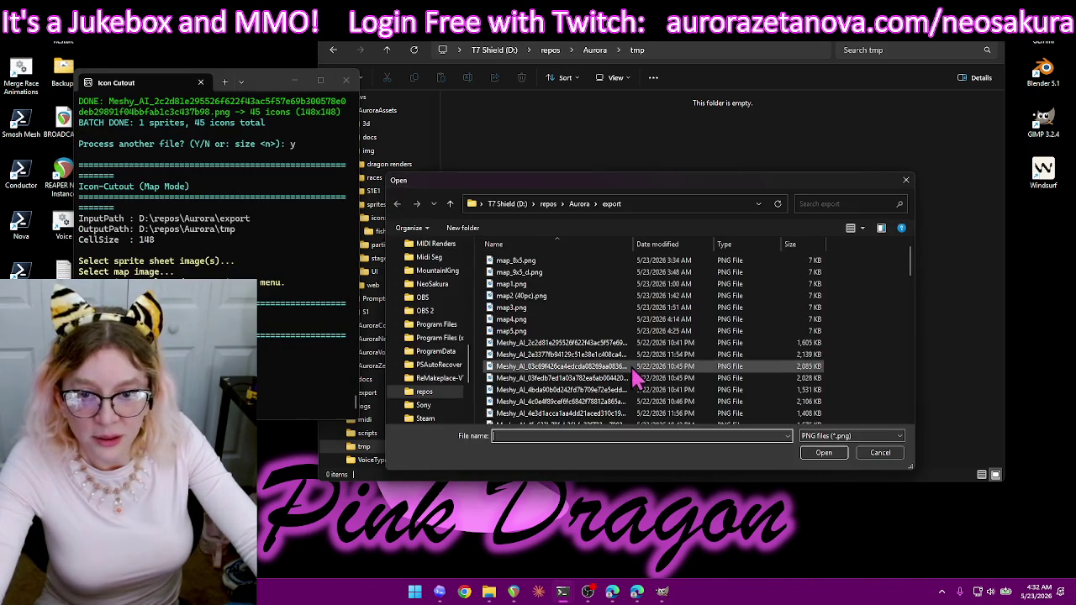
{"action": "double_click", "coordinate": [633, 343]}
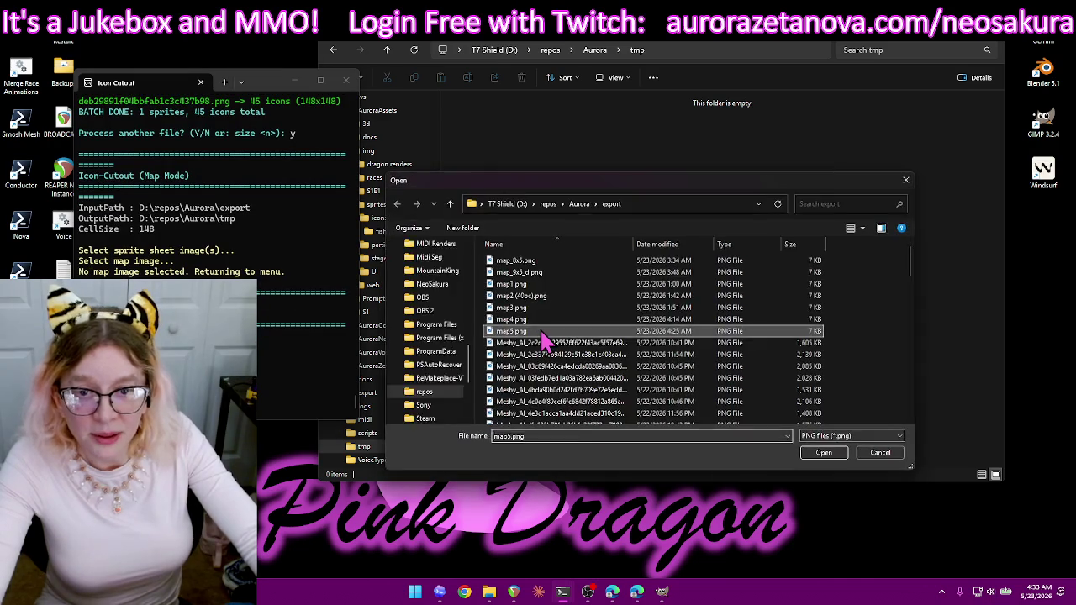
{"action": "double_click", "coordinate": [551, 331]}
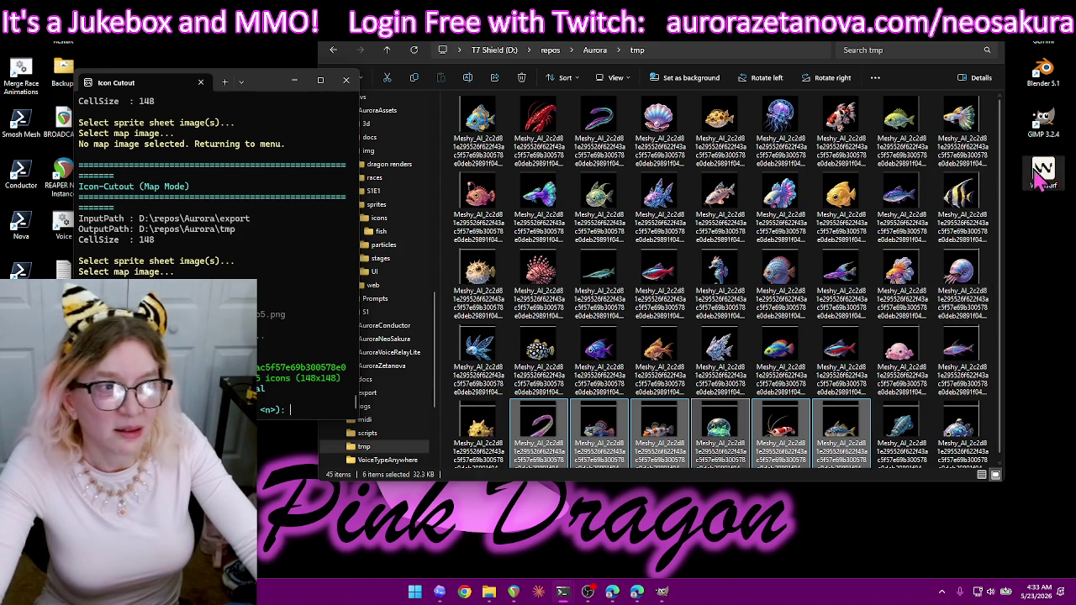
- Delete all 45 icons in tmp, cancel the interrupted transfers, and confirm another Icon Cutout run
{"action": "left_click", "coordinate": [660, 361]}
{"action": "key", "text": "ctrl+a"}
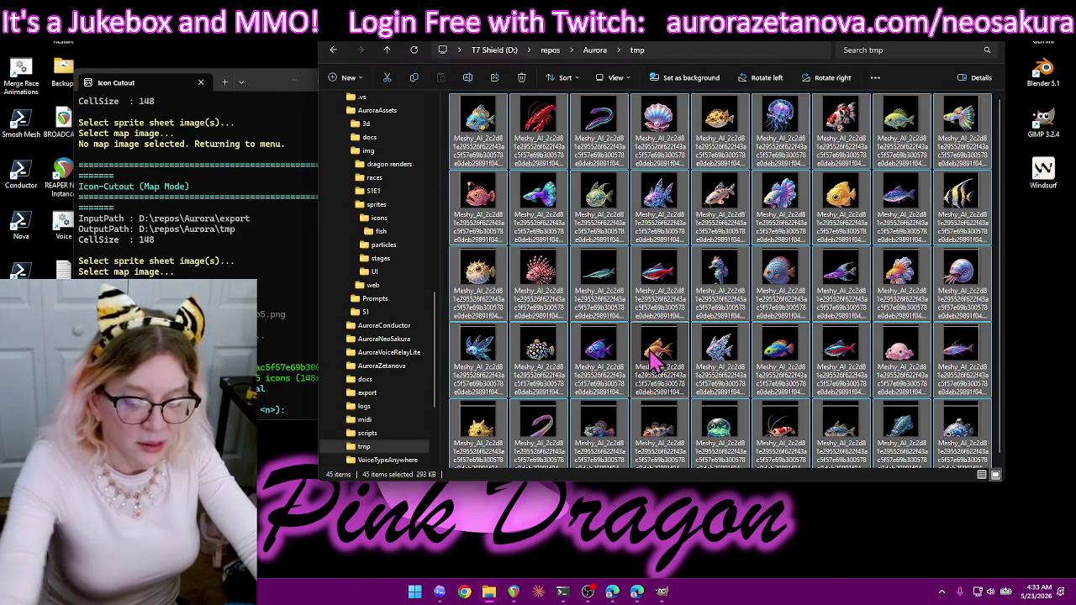
{"action": "key", "text": "Delete"}
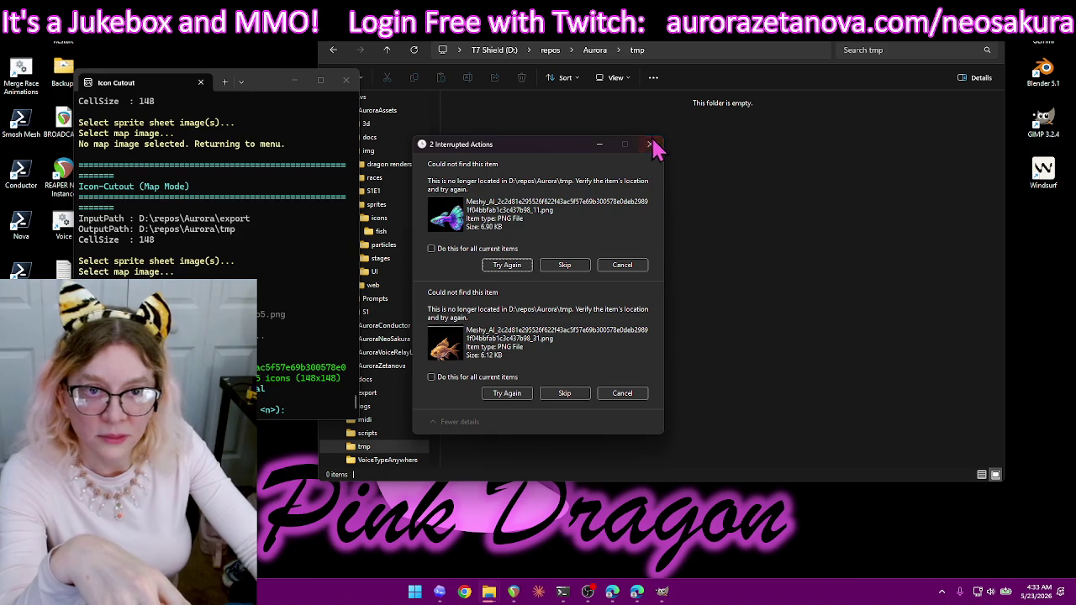
{"action": "left_click", "coordinate": [650, 144]}
{"action": "left_click", "coordinate": [567, 306]}
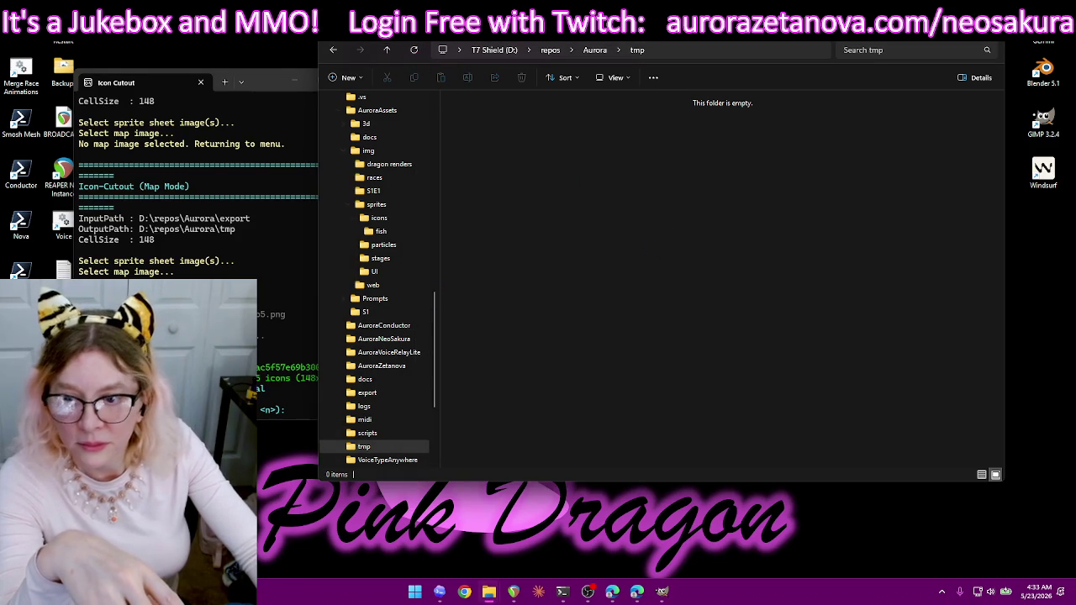
{"action": "left_click", "coordinate": [284, 383]}
{"action": "type", "text": "y"}
{"action": "key", "text": "Return"}
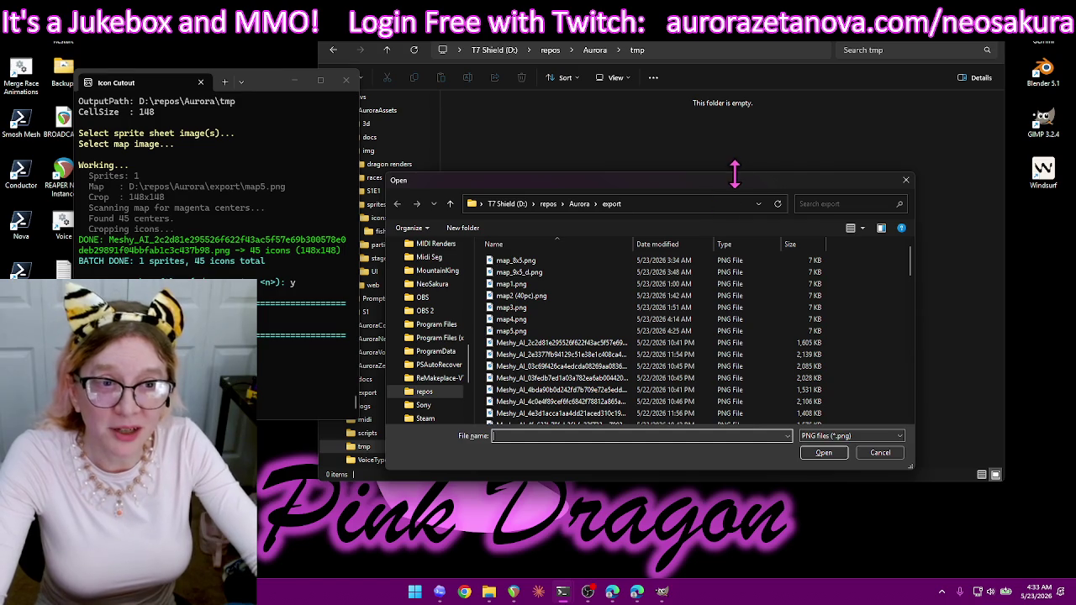
- Cancel the Icon Cutout sprite sheet selection without choosing a file and return to GIMP
{"action": "left_click_drag", "start_coordinate": [734, 187], "coordinate": [782, 130]}
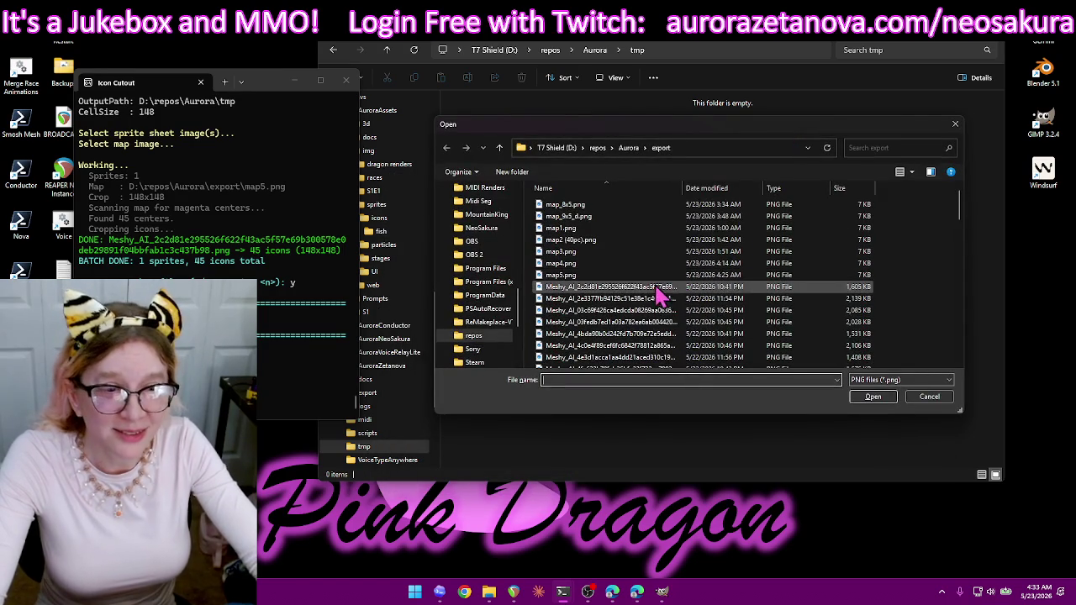
{"action": "left_click", "coordinate": [639, 290]}
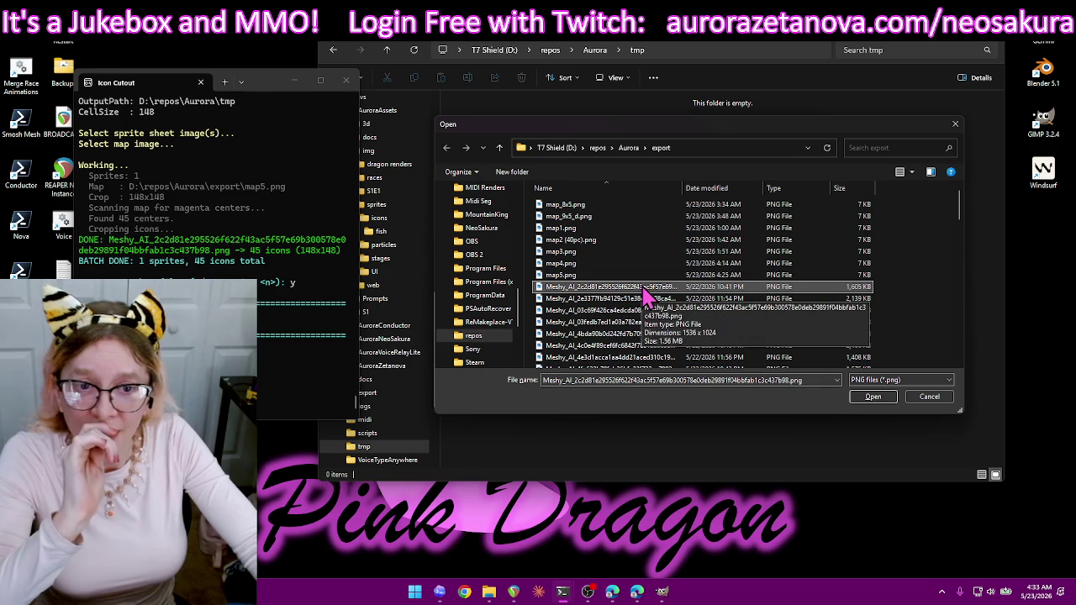
{"action": "left_click", "coordinate": [932, 398]}
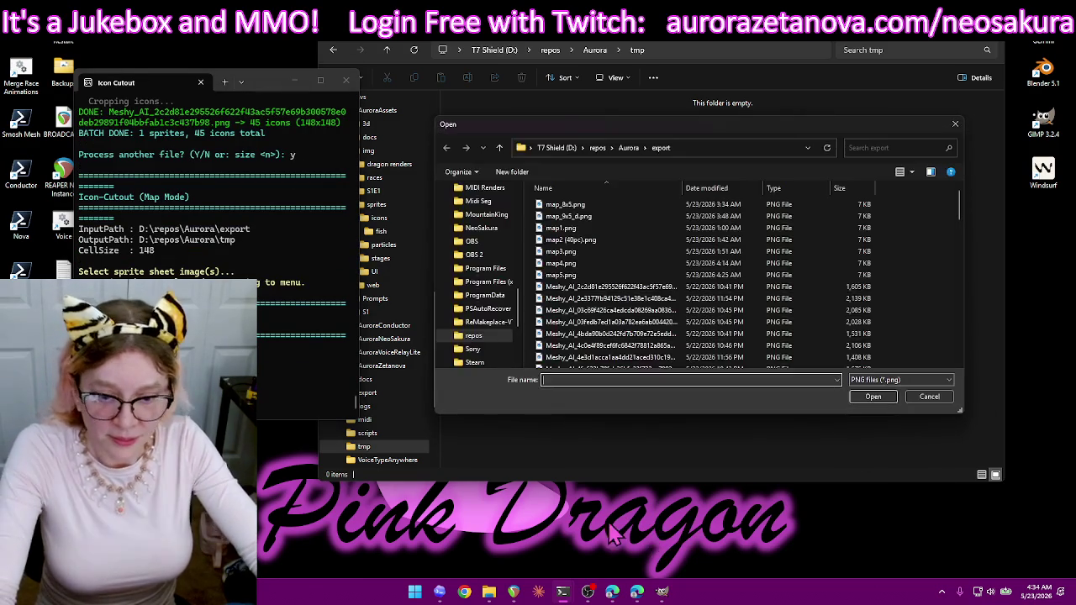
{"action": "left_click", "coordinate": [925, 397]}
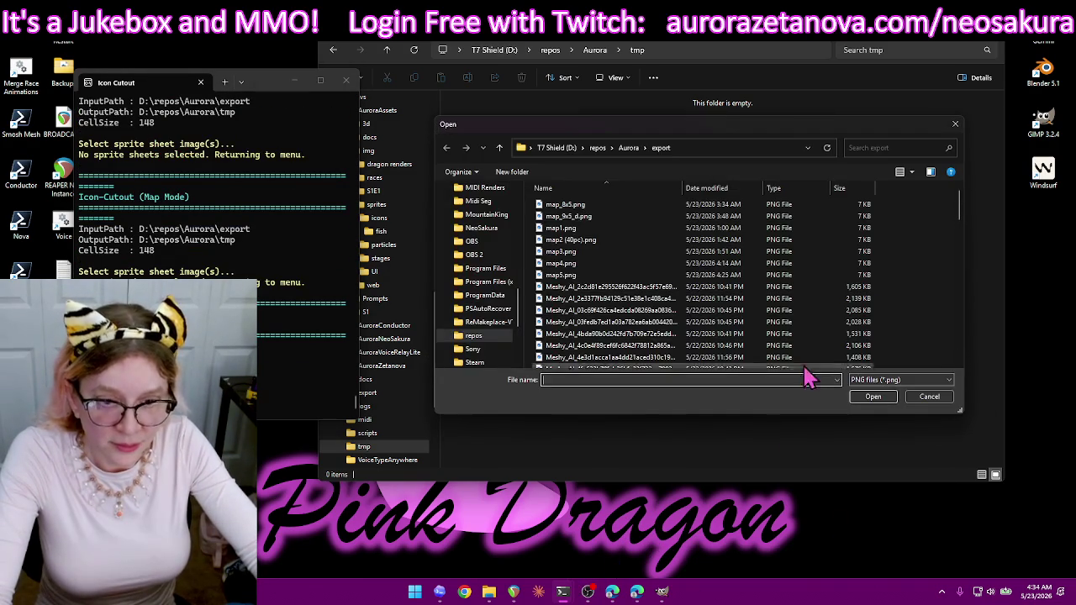
{"action": "left_click", "coordinate": [663, 593]}
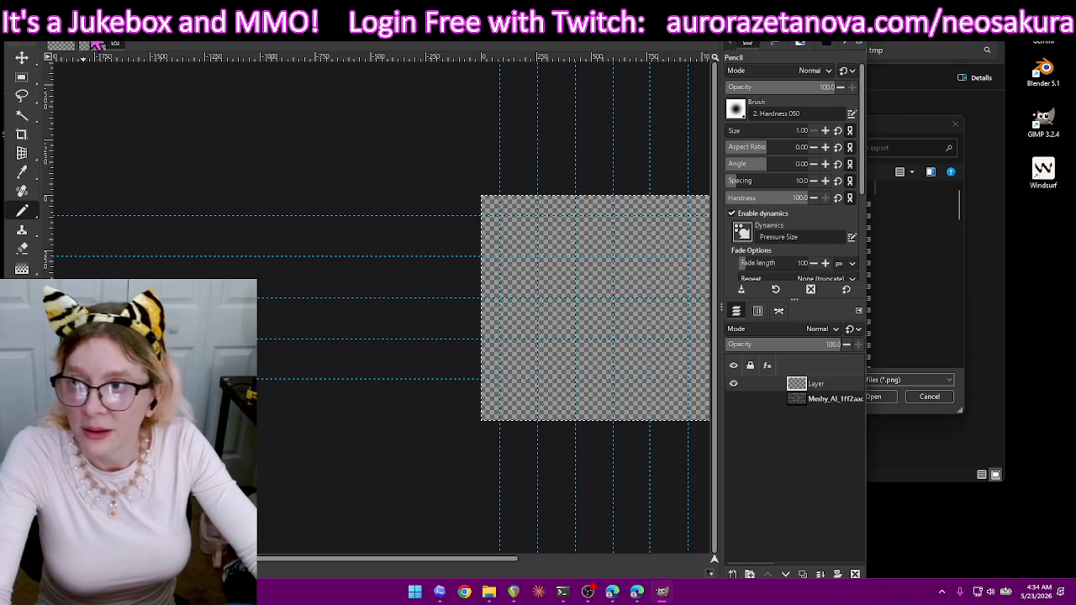
- Add the Meshy_AI fish sprite sheet as a new layer via File > Open as Layers
{"action": "left_click", "coordinate": [15, 34]}
{"action": "left_click", "coordinate": [50, 80]}
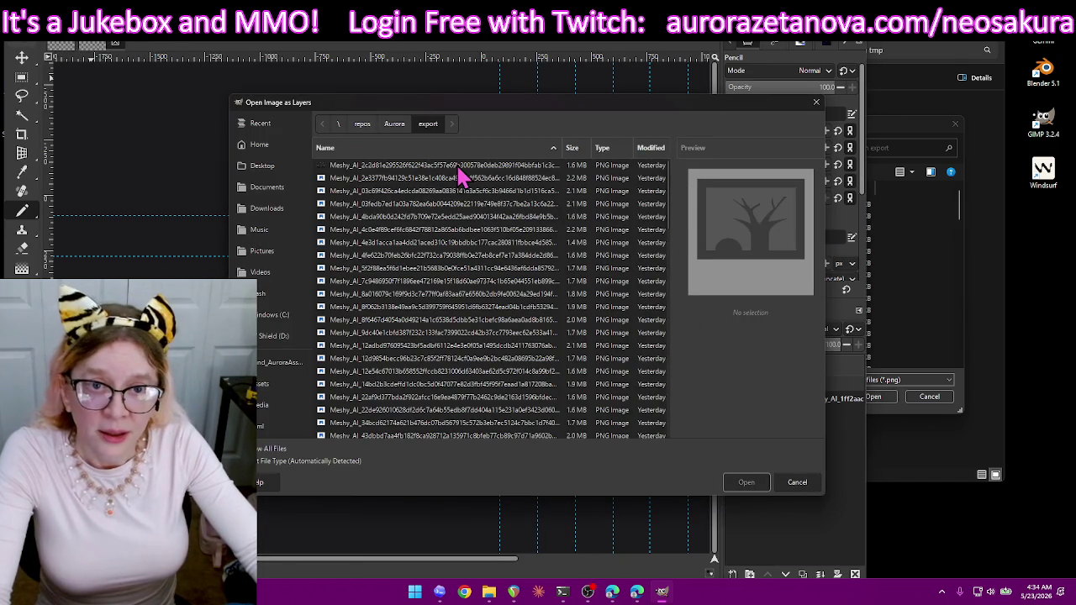
{"action": "left_click", "coordinate": [462, 168]}
{"action": "double_click", "coordinate": [503, 167]}
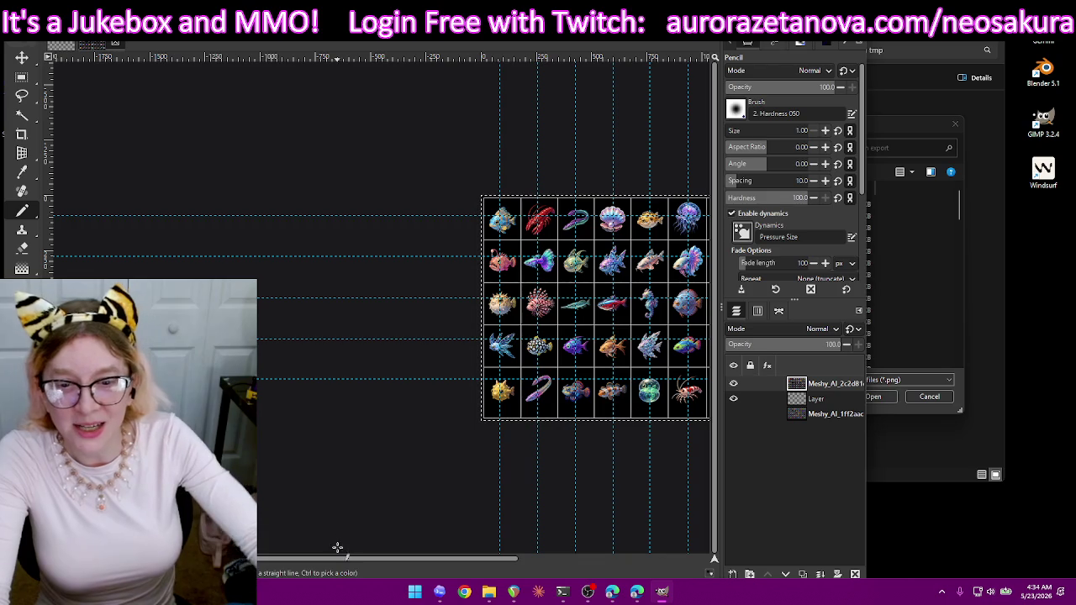
{"action": "left_click_drag", "start_coordinate": [426, 558], "coordinate": [486, 566]}
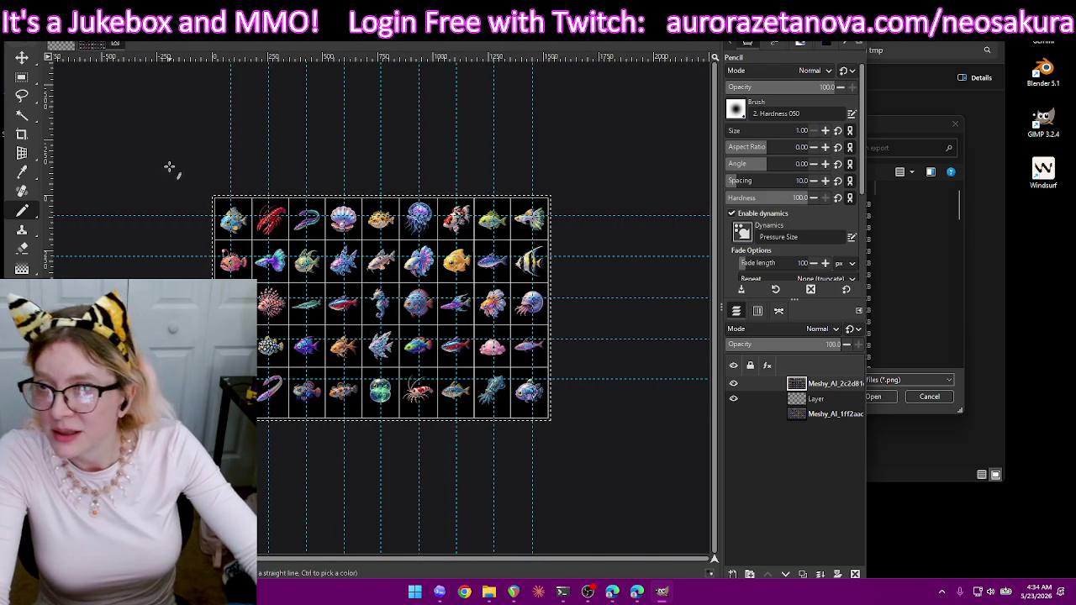
- Mark a 1513×1003 crop area around the fish grid with the Crop tool
{"action": "left_click", "coordinate": [22, 134]}
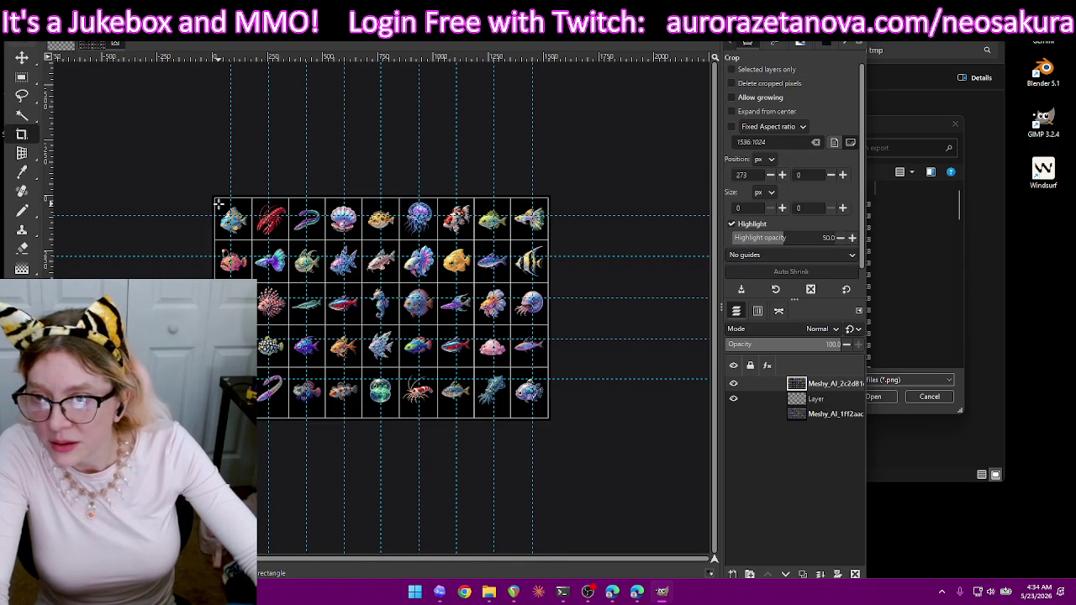
{"action": "scroll", "coordinate": [205, 199], "scroll_direction": "up", "scroll_amount": 2}
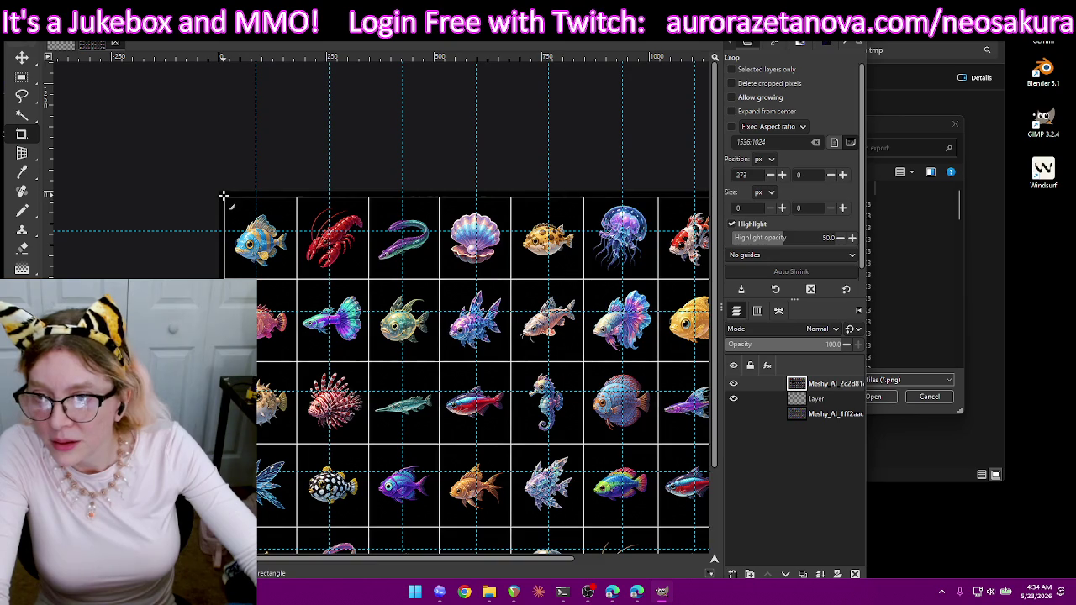
{"action": "mouse_move", "coordinate": [223, 195]}
{"action": "left_mouse_down"}
{"action": "mouse_move", "coordinate": [817, 599]}
{"action": "mouse_move", "coordinate": [705, 549]}
{"action": "left_mouse_up"}
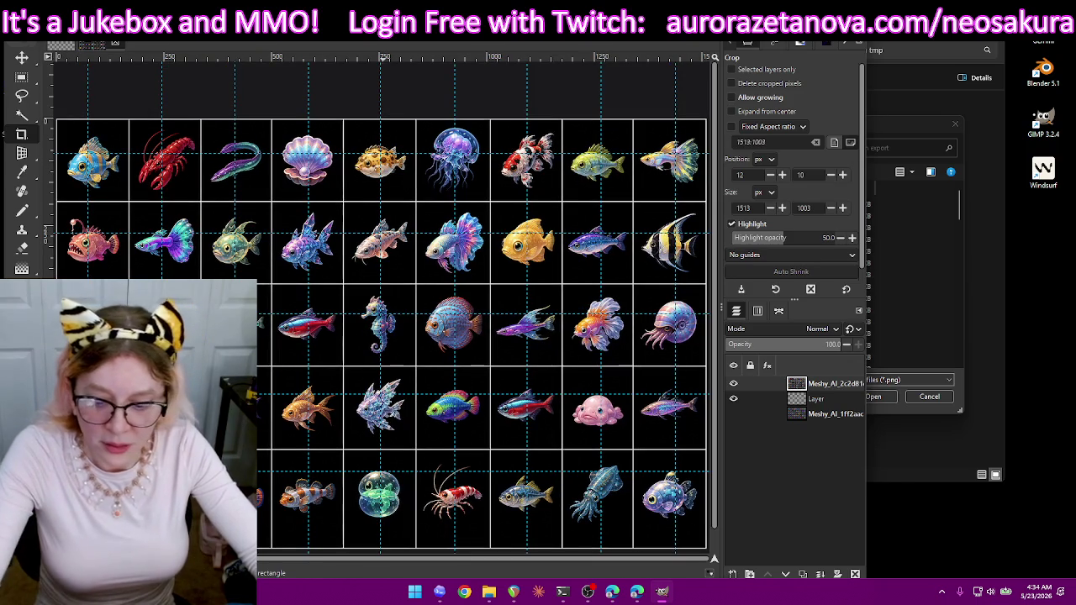
{"action": "key", "text": "ctrl+s"}
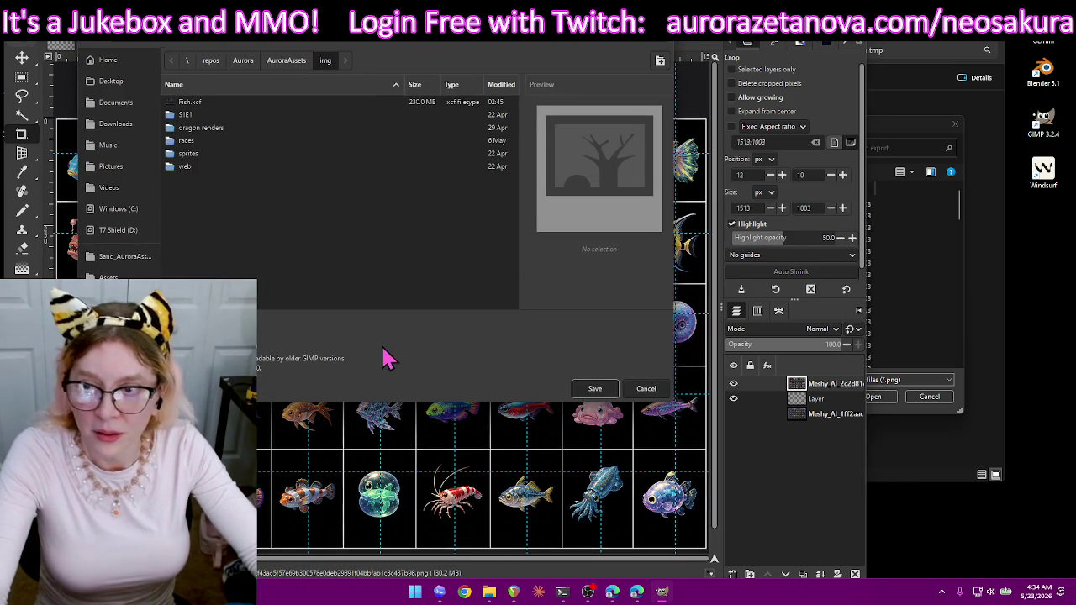
- Export the image as PNG over the existing Meshy_AI sprite sheet in export, replacing it
{"action": "left_click", "coordinate": [646, 388]}
{"action": "key", "text": "ctrl+shift+e"}
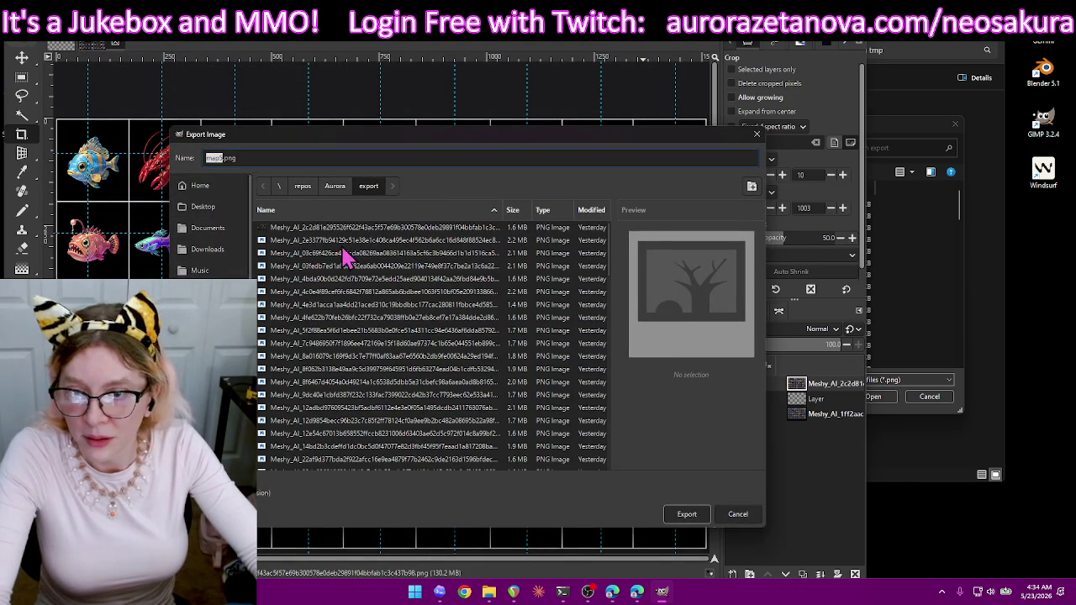
{"action": "left_click", "coordinate": [406, 229]}
{"action": "left_click", "coordinate": [432, 229]}
{"action": "left_click", "coordinate": [422, 392]}
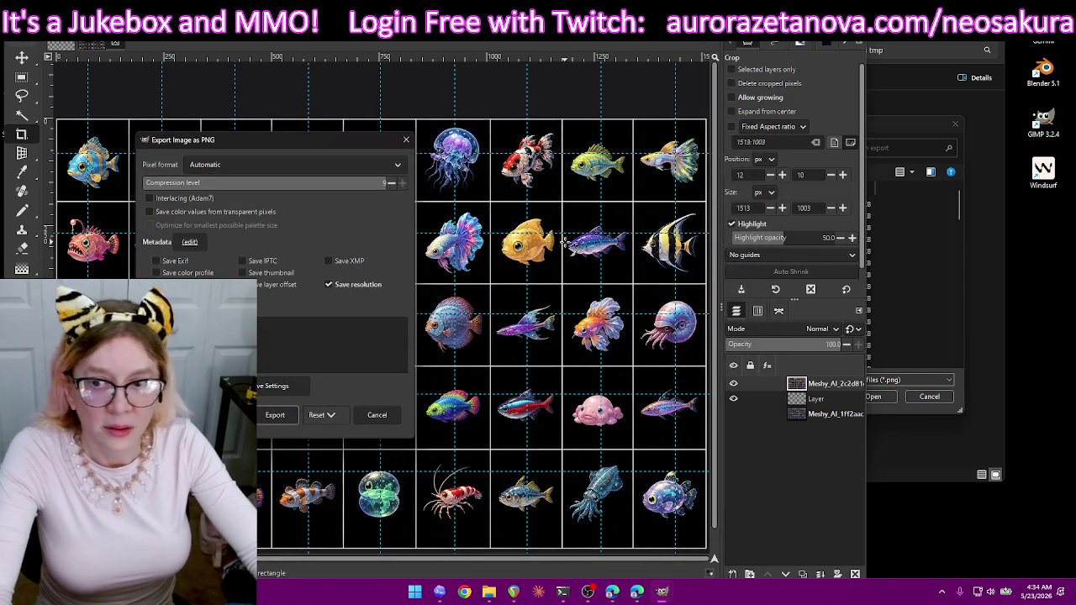
{"action": "left_click", "coordinate": [276, 415]}
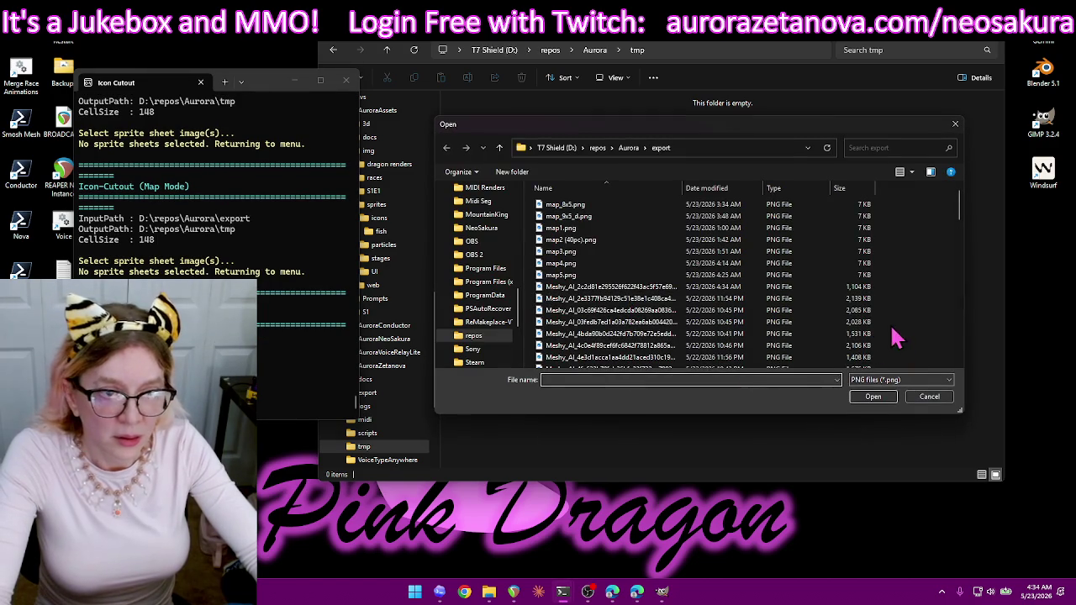
- Finish the pending Icon Cutout prompt by choosing map1.png as the map
{"action": "left_click", "coordinate": [929, 397]}
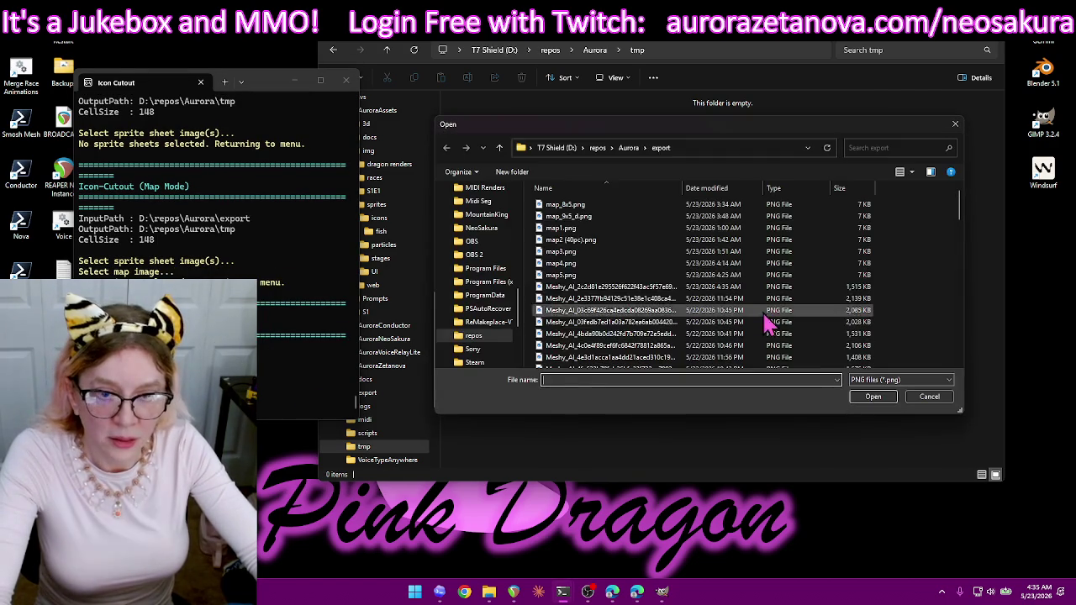
{"action": "double_click", "coordinate": [746, 288]}
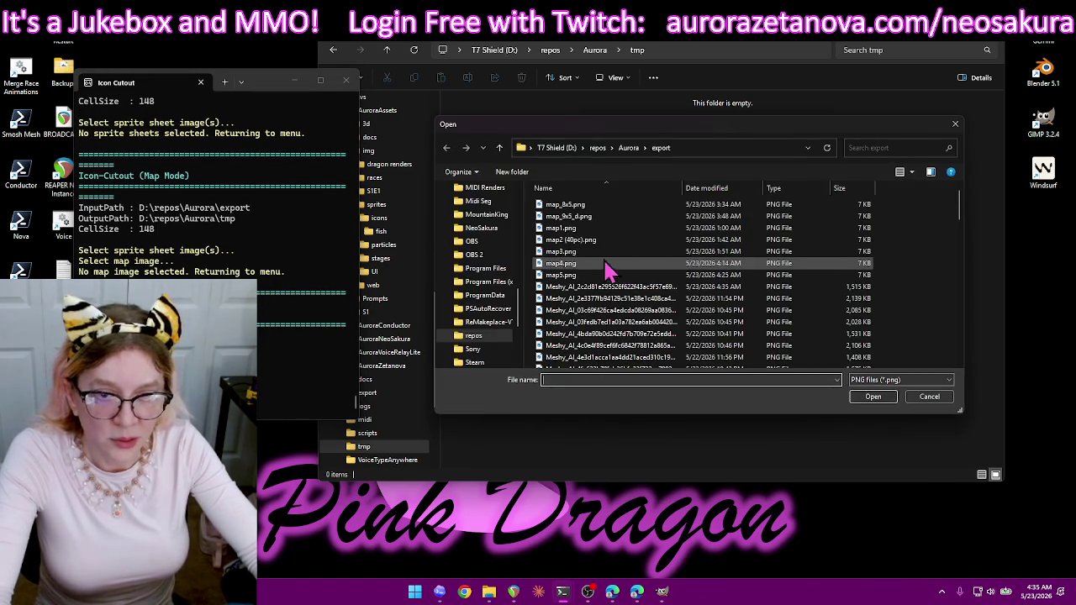
{"action": "double_click", "coordinate": [599, 233]}
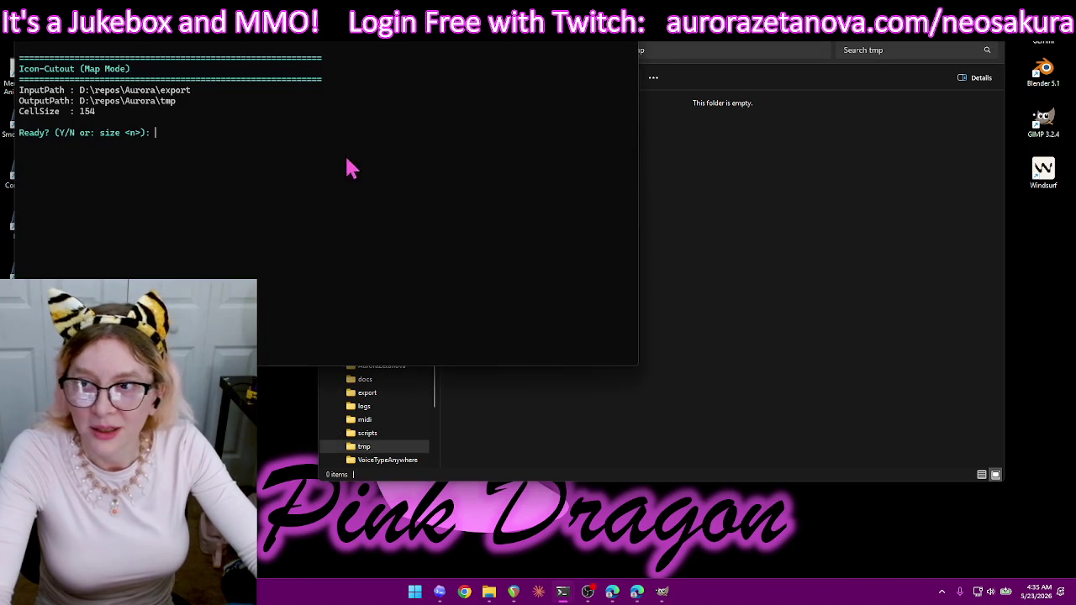
- Start a new cut with y using the fish sprite sheet and map1.png, then return to GIMP
{"action": "type", "text": "y"}
{"action": "key", "text": "Return"}
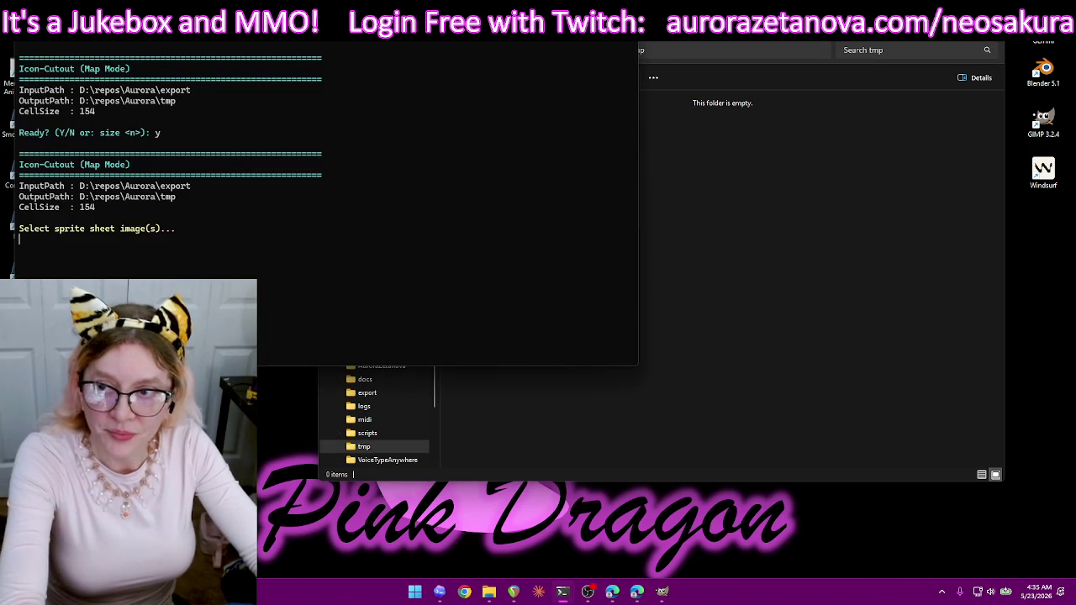
{"action": "double_click", "coordinate": [639, 289]}
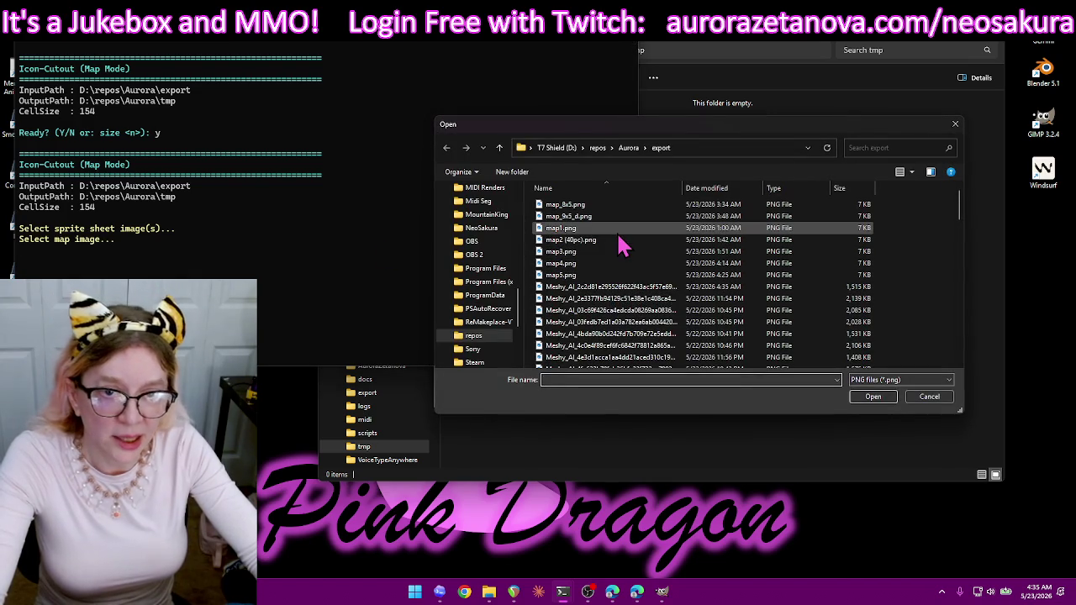
{"action": "double_click", "coordinate": [624, 229]}
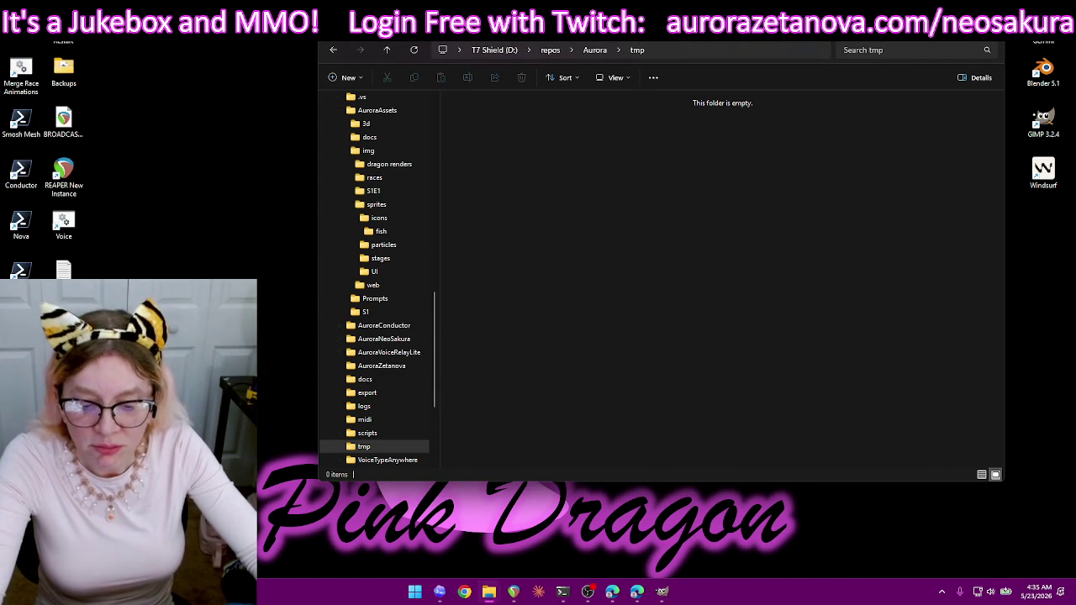
{"action": "key", "text": "alt+Tab"}
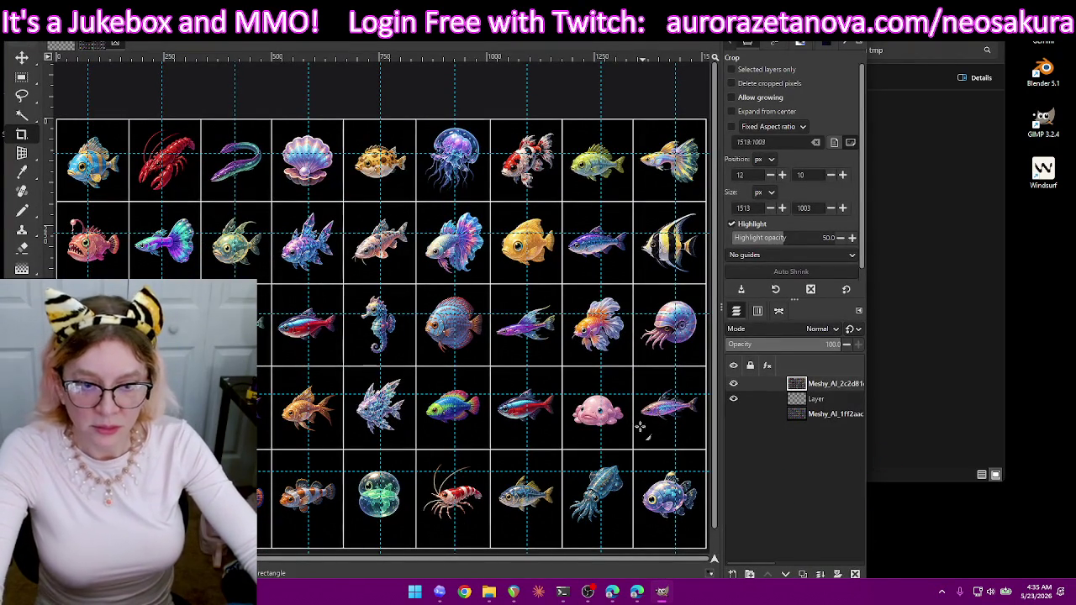
- Re-export the fish sheet as PNG over the Meshy_AI file, then relaunch Icon Cutout
{"action": "key", "text": "ctrl+shift+e"}
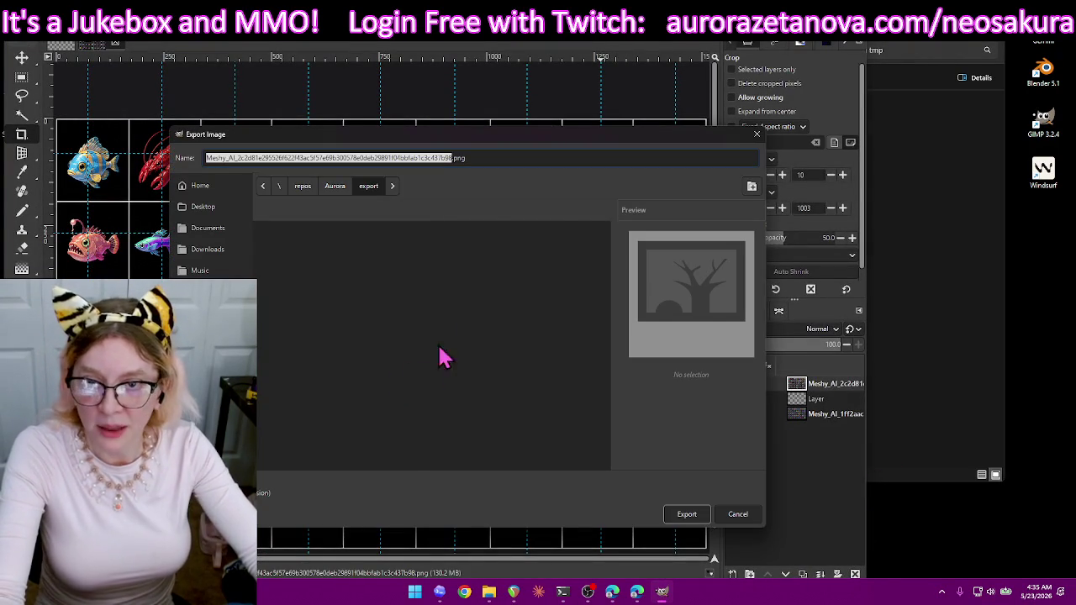
{"action": "double_click", "coordinate": [408, 240]}
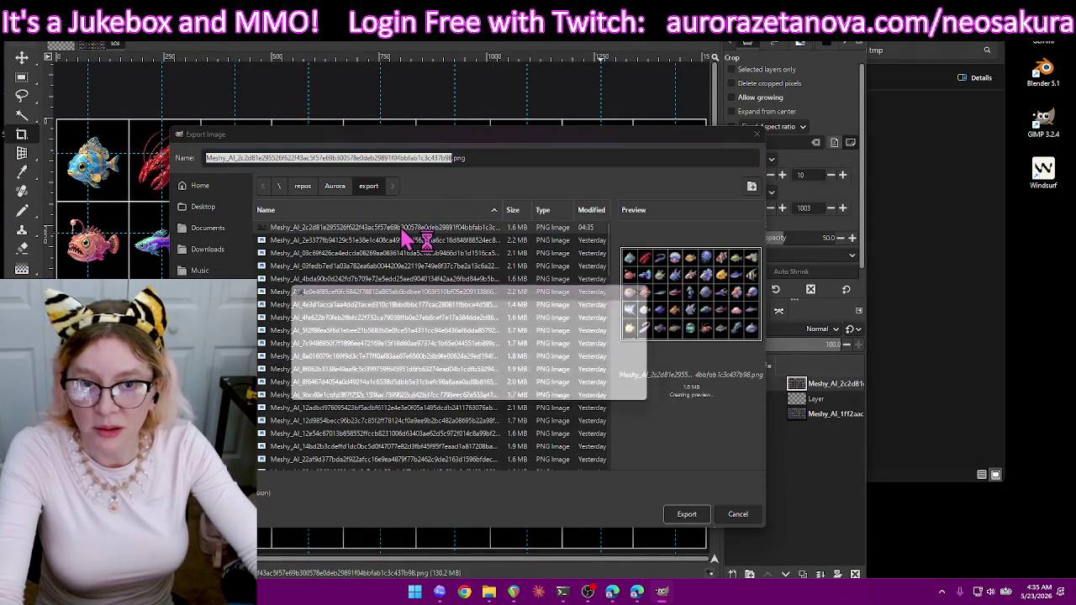
{"action": "left_click", "coordinate": [441, 392]}
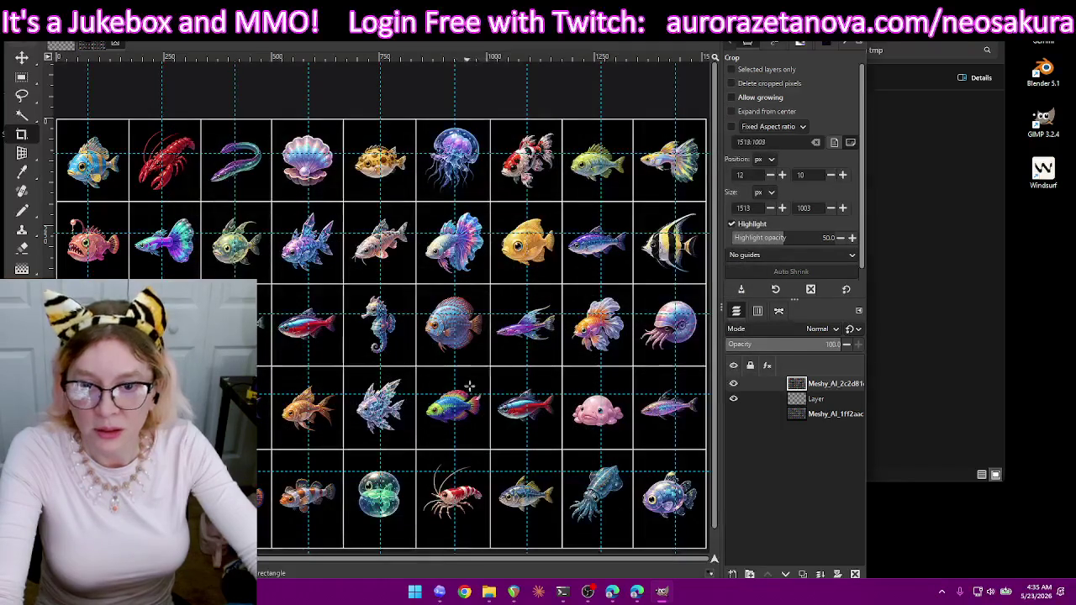
{"action": "left_click", "coordinate": [303, 345]}
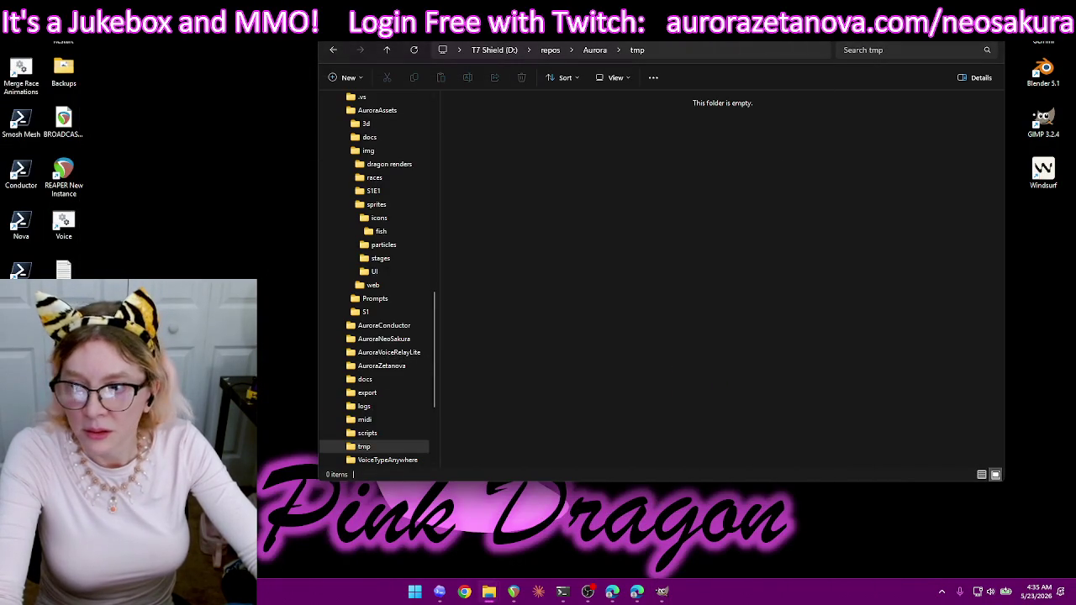
{"action": "double_click", "coordinate": [64, 328]}
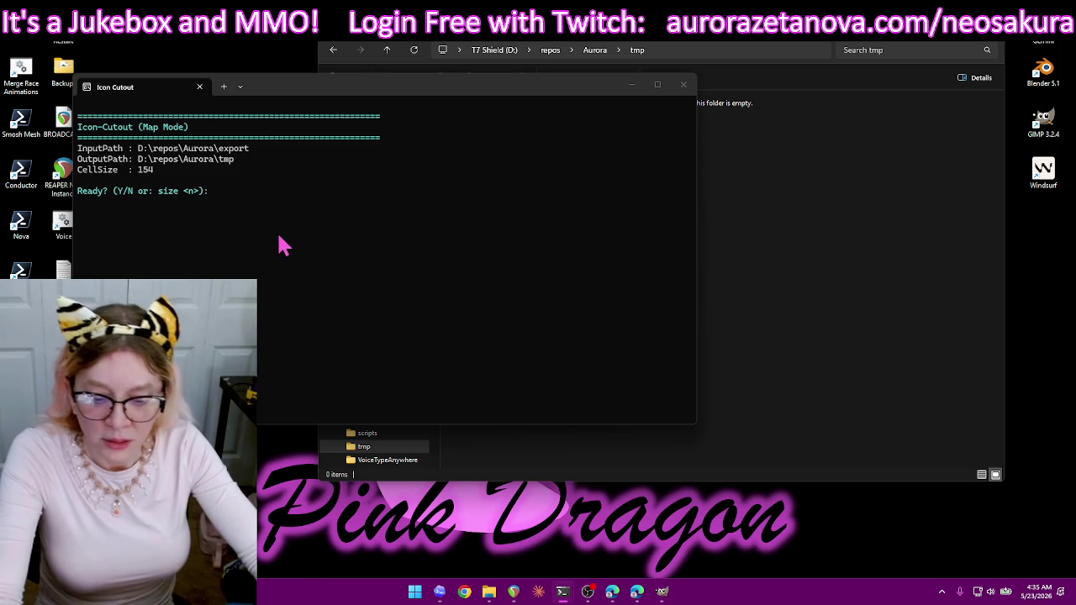
- Confirm the 154 px Icon Cutout run, choosing the fish sprite sheet and map1.png as the cell map
{"action": "type", "text": "y"}
{"action": "key", "text": "Return"}
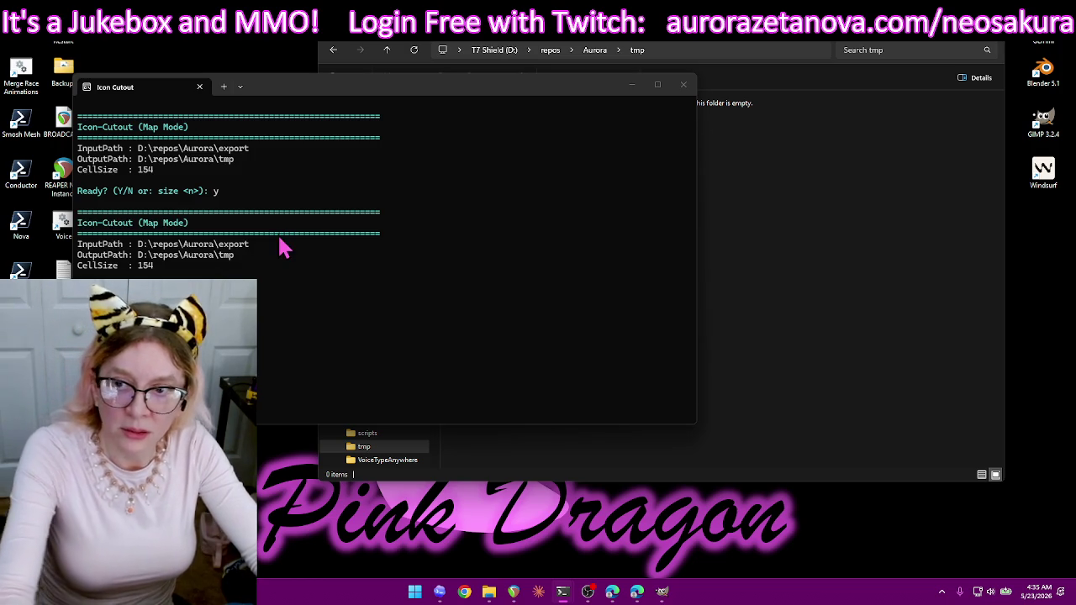
{"action": "double_click", "coordinate": [603, 295]}
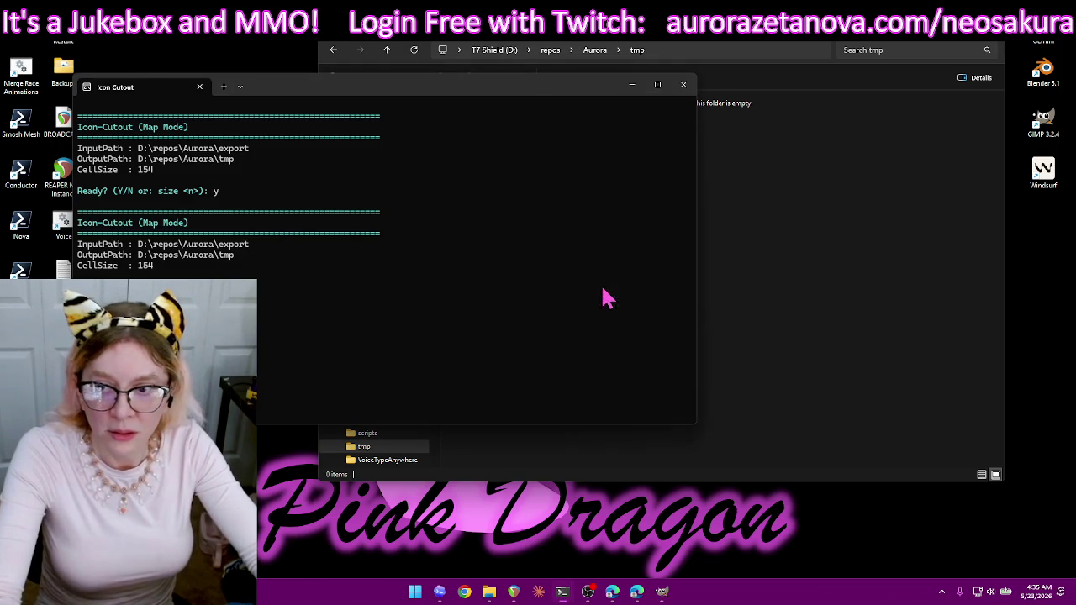
{"action": "double_click", "coordinate": [562, 228]}
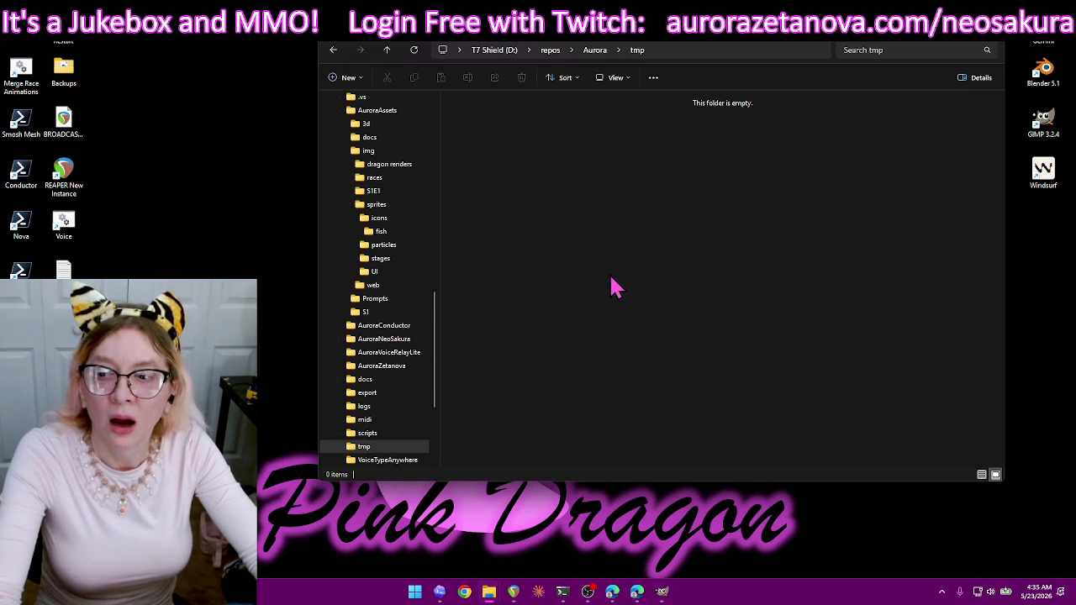
- Reopen the tmp folder from the Aurora folder to check for output, then return to GIMP
{"action": "left_click", "coordinate": [388, 51]}
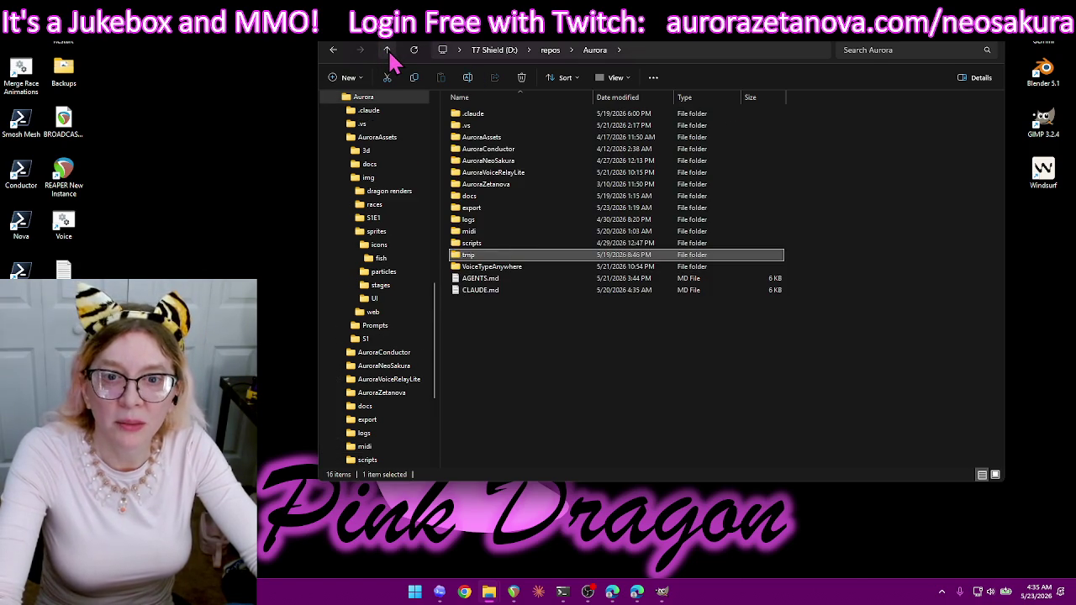
{"action": "double_click", "coordinate": [505, 257]}
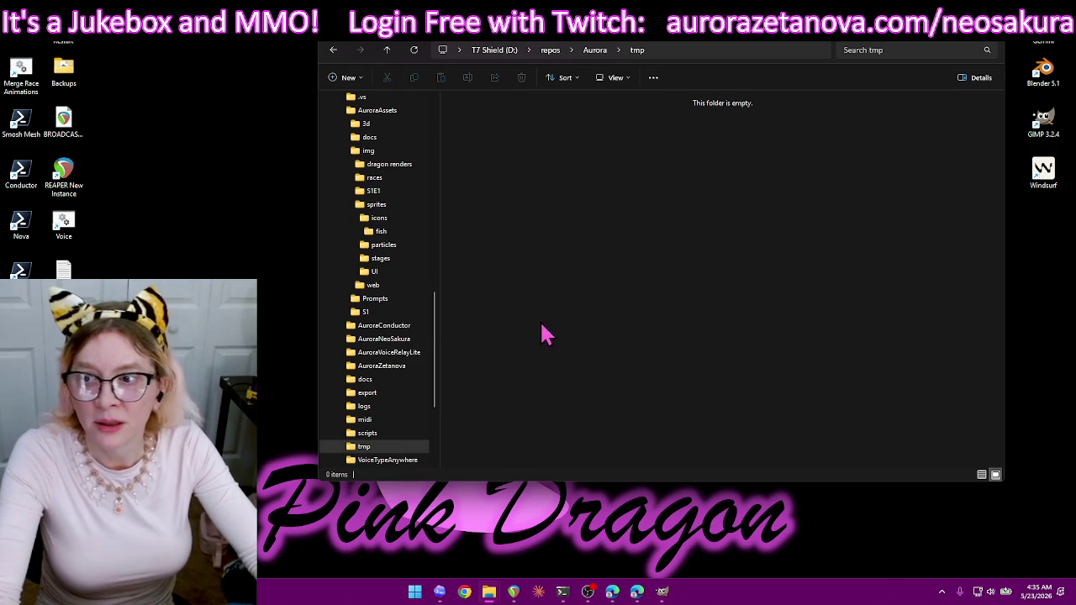
{"action": "left_click", "coordinate": [664, 592]}
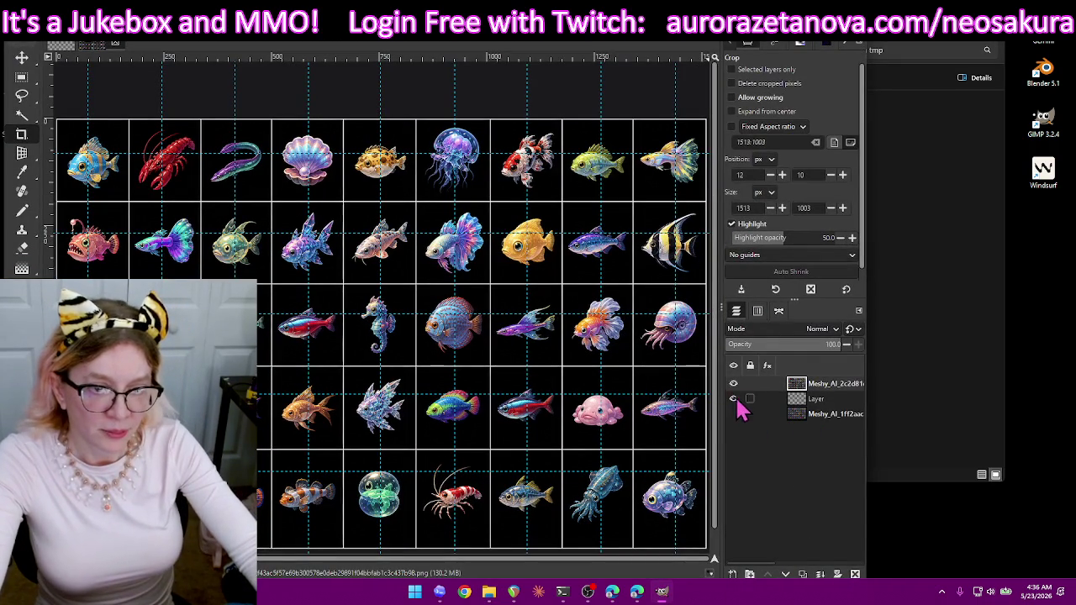
- Re-export the fish sprite sheet over its existing PNG file, replacing it
{"action": "left_click", "coordinate": [736, 400], "text": "shift"}
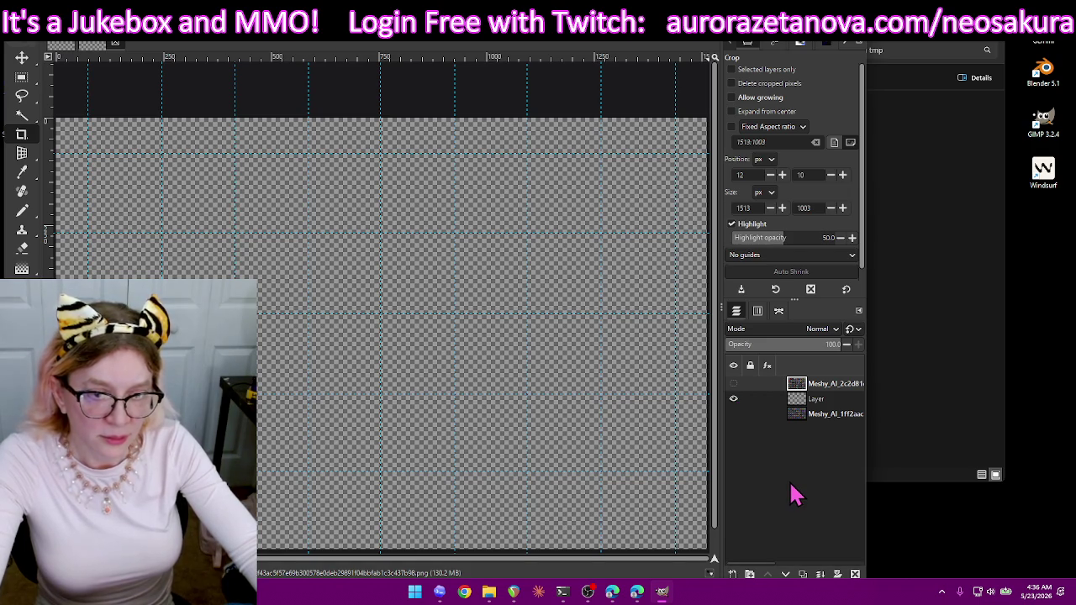
{"action": "left_click", "coordinate": [734, 384]}
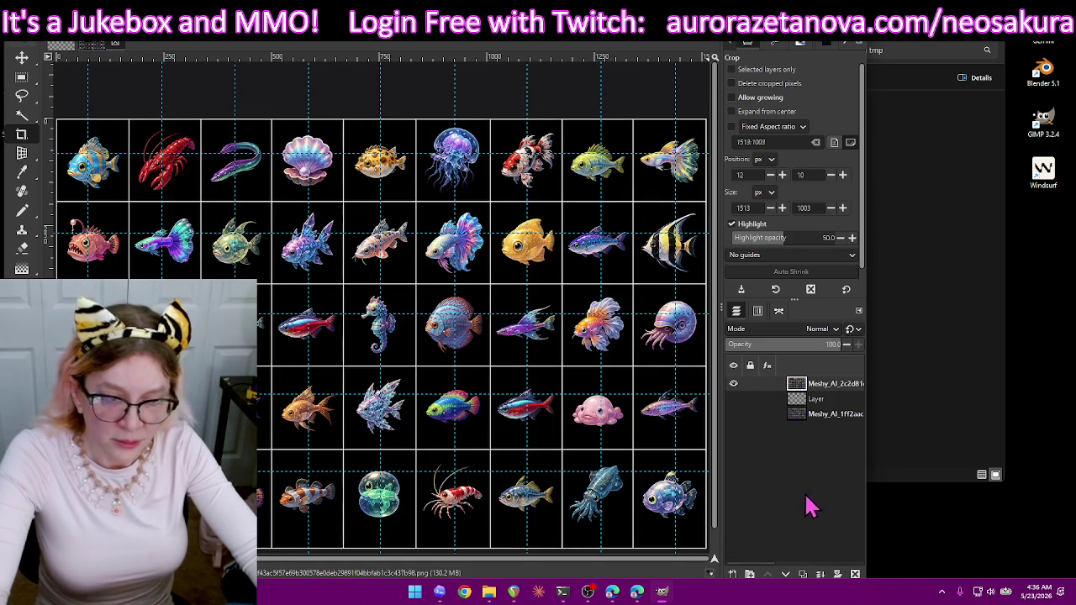
{"action": "key", "text": "ctrl+shift+e"}
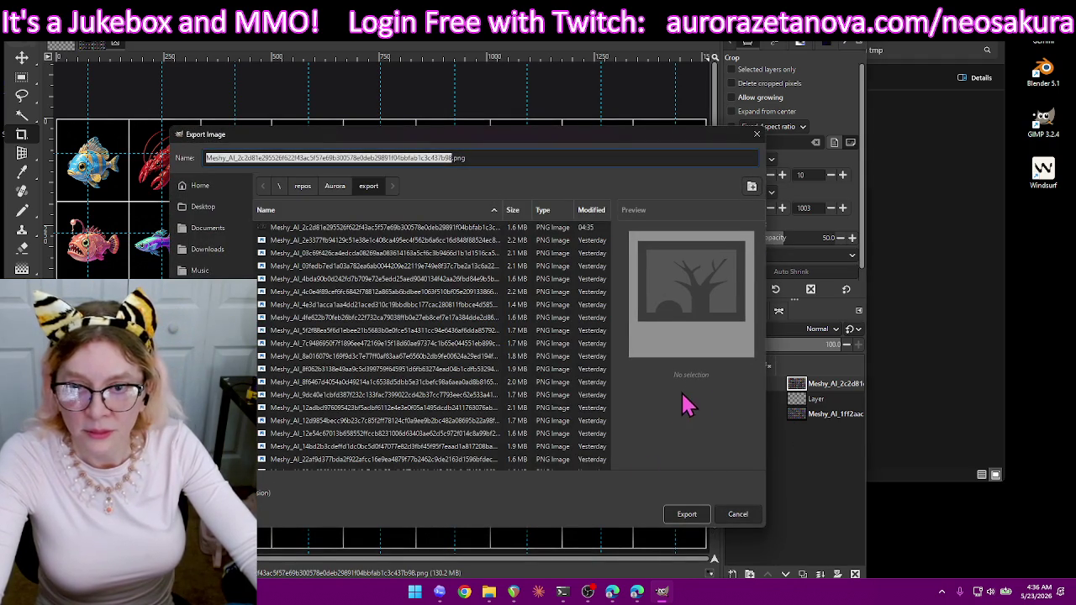
{"action": "double_click", "coordinate": [487, 235]}
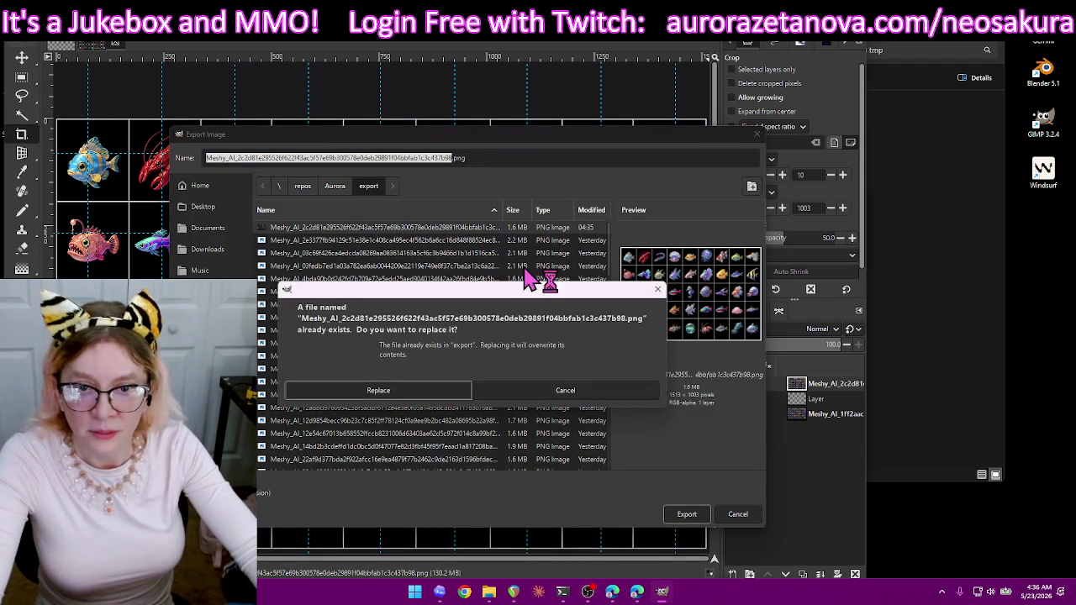
{"action": "left_click", "coordinate": [444, 396]}
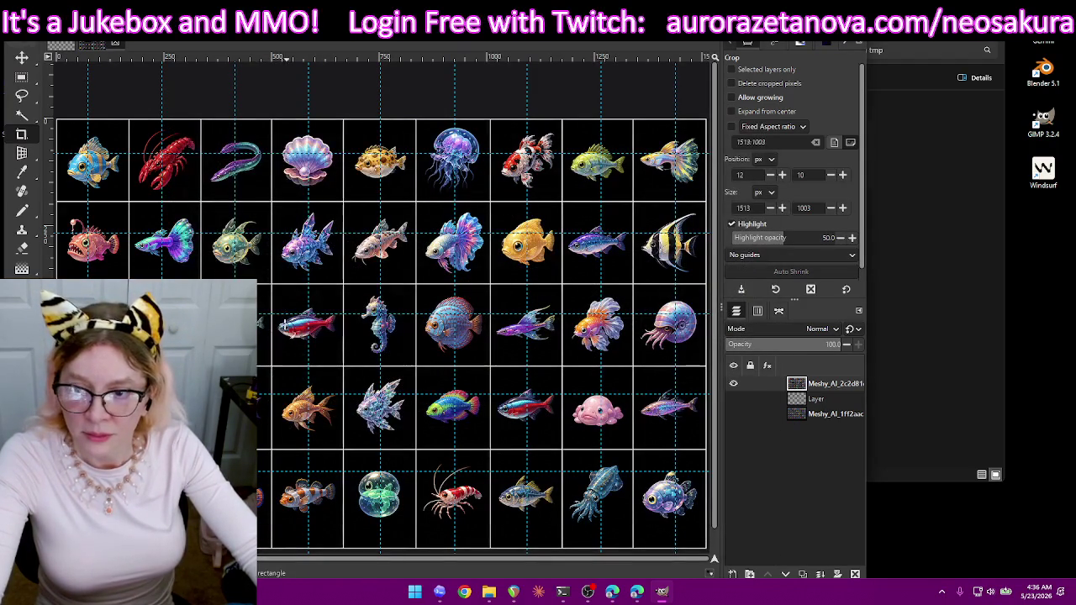
- Export the grid map as map5.png with the top layer hidden, then minimize GIMP
{"action": "left_click", "coordinate": [264, 401]}
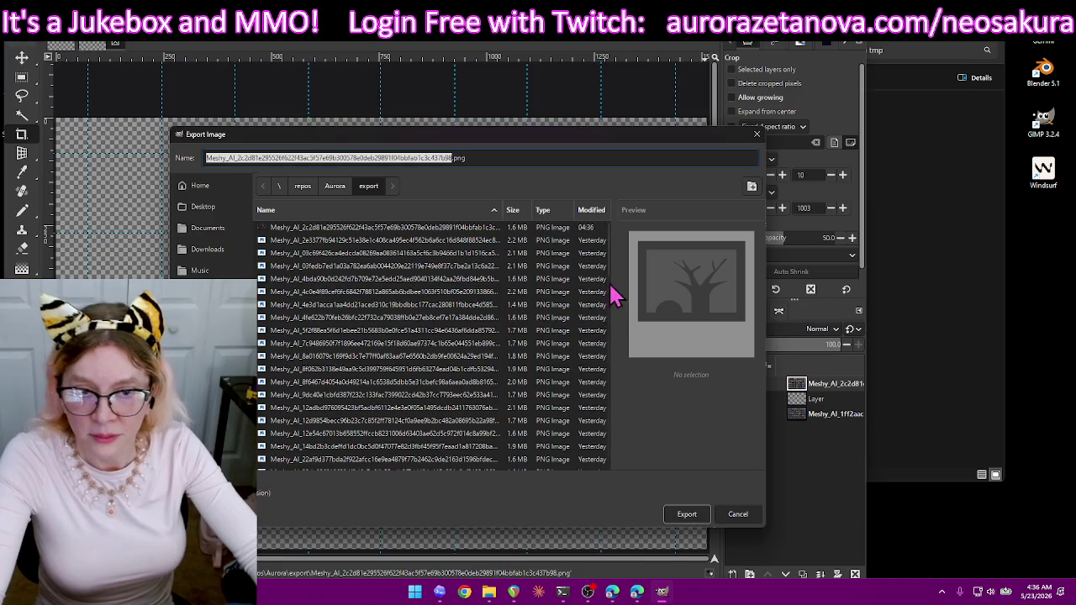
{"action": "left_click_drag", "start_coordinate": [613, 269], "coordinate": [620, 499]}
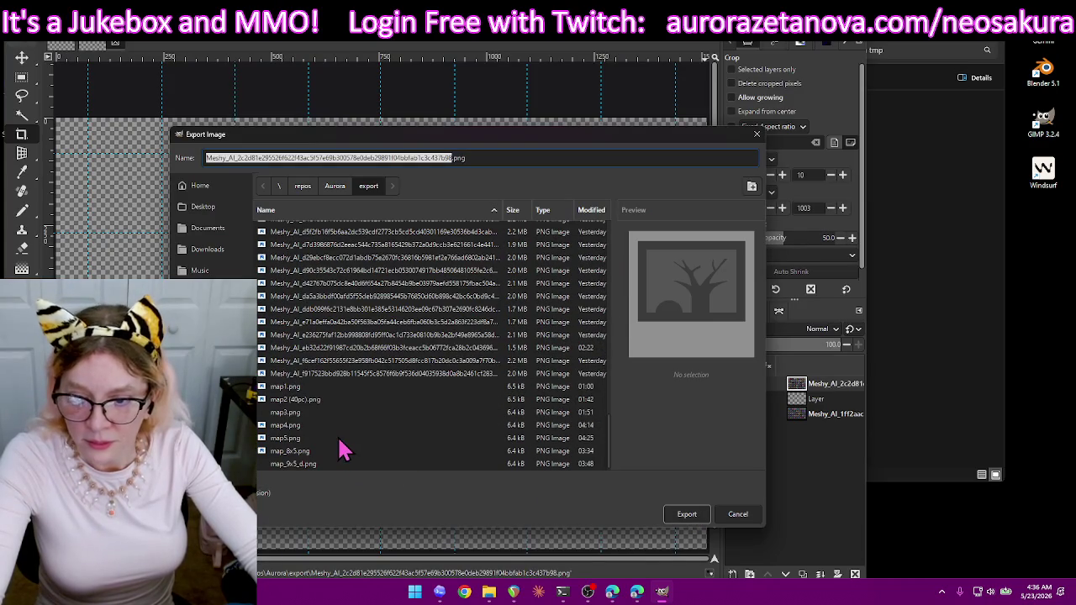
{"action": "left_click", "coordinate": [287, 441]}
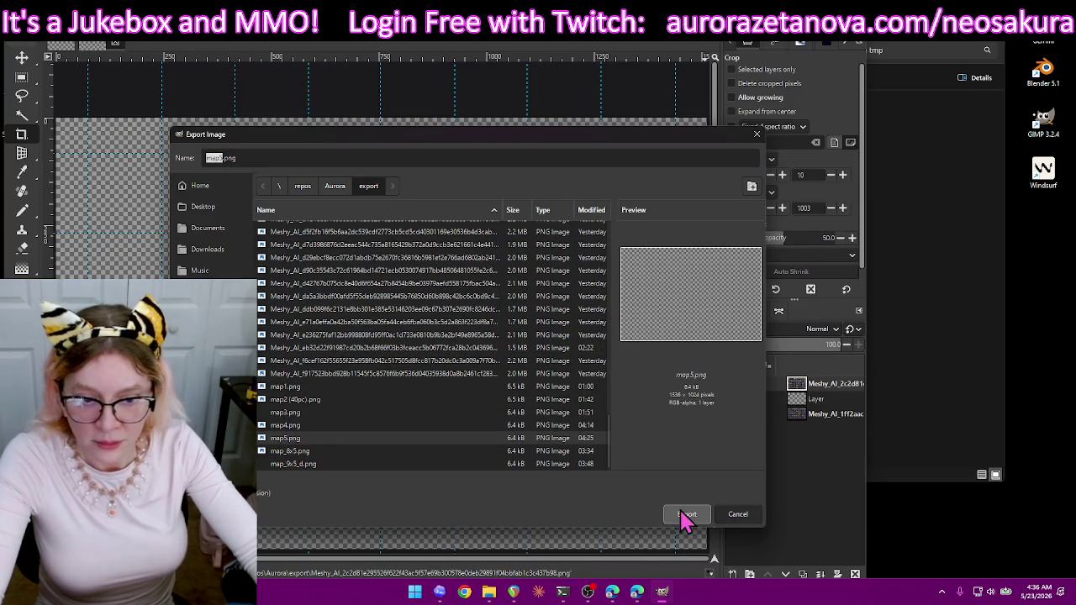
{"action": "left_click", "coordinate": [686, 515]}
{"action": "left_click", "coordinate": [405, 387]}
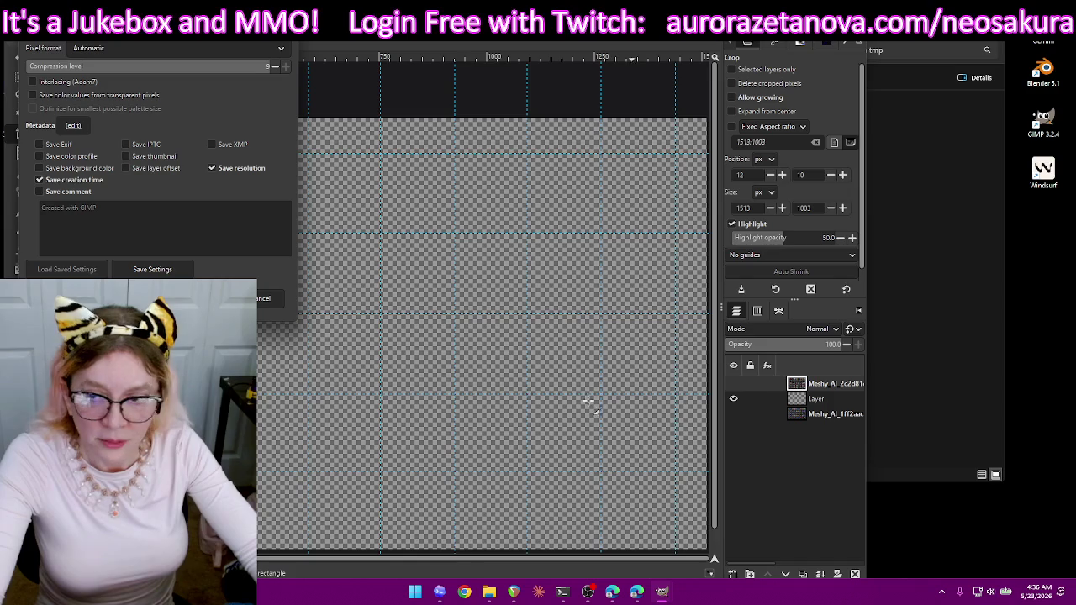
{"action": "key", "text": "Return"}
{"action": "left_click", "coordinate": [734, 384]}
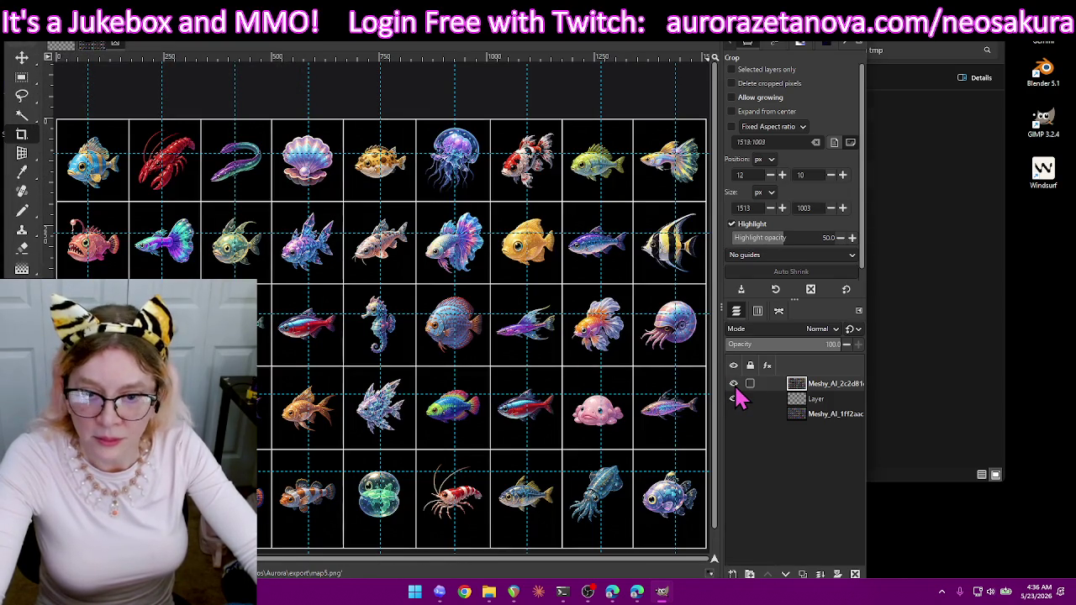
{"action": "left_click", "coordinate": [734, 385]}
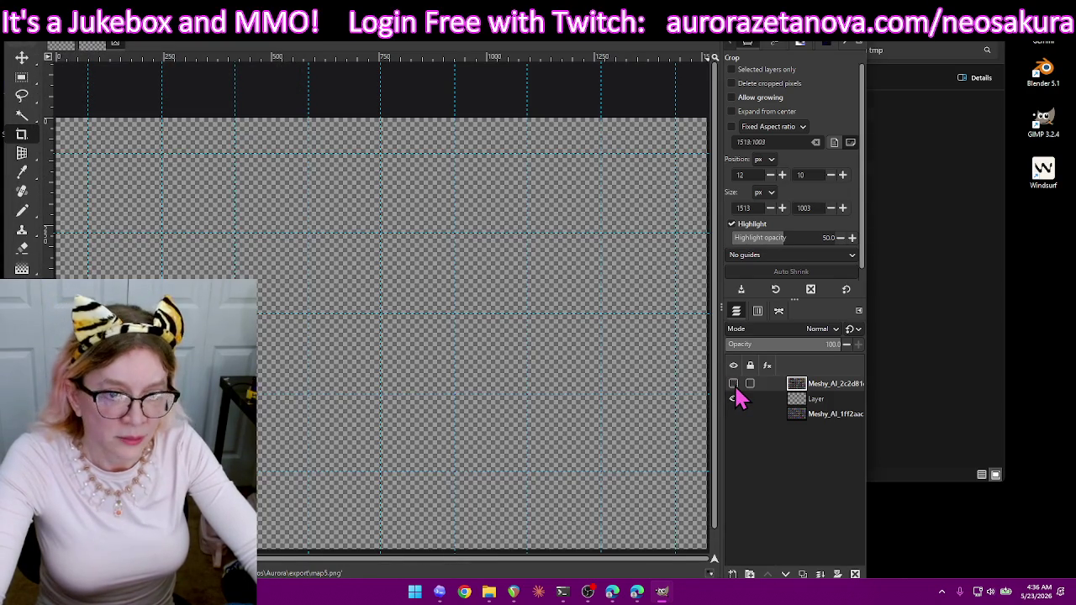
{"action": "left_click", "coordinate": [769, 27]}
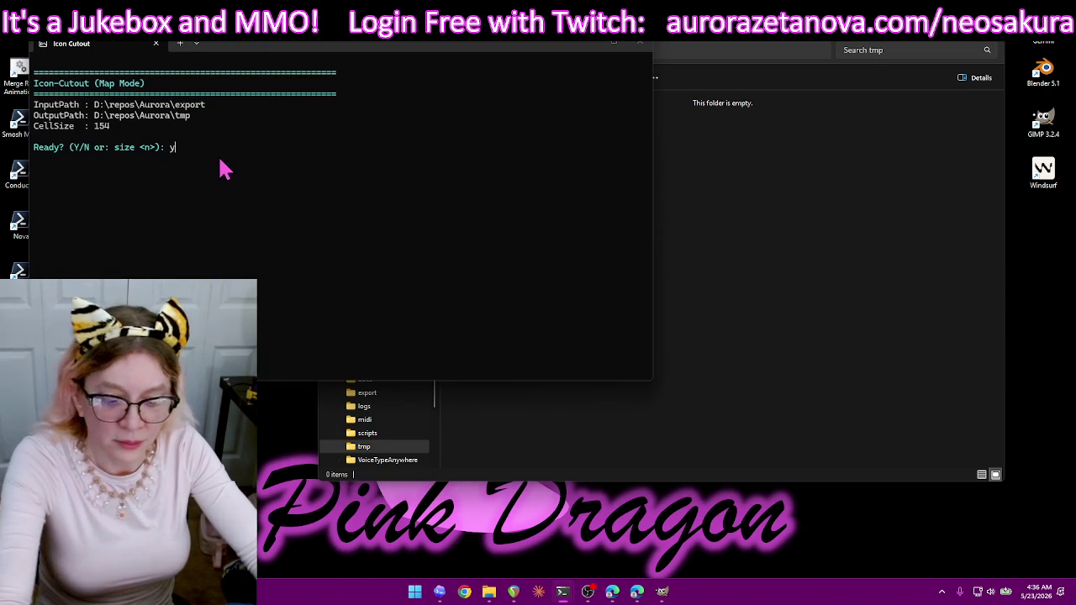
- Start the cutout run with the Meshy_AI sprite sheet and the grid map image
{"action": "key", "text": "Return"}
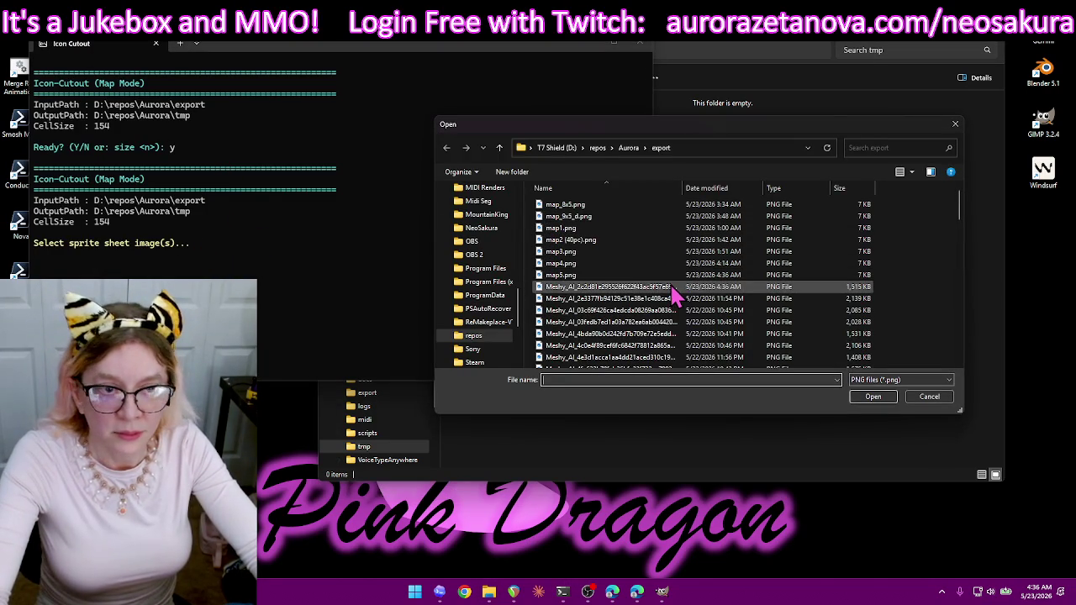
{"action": "double_click", "coordinate": [672, 288]}
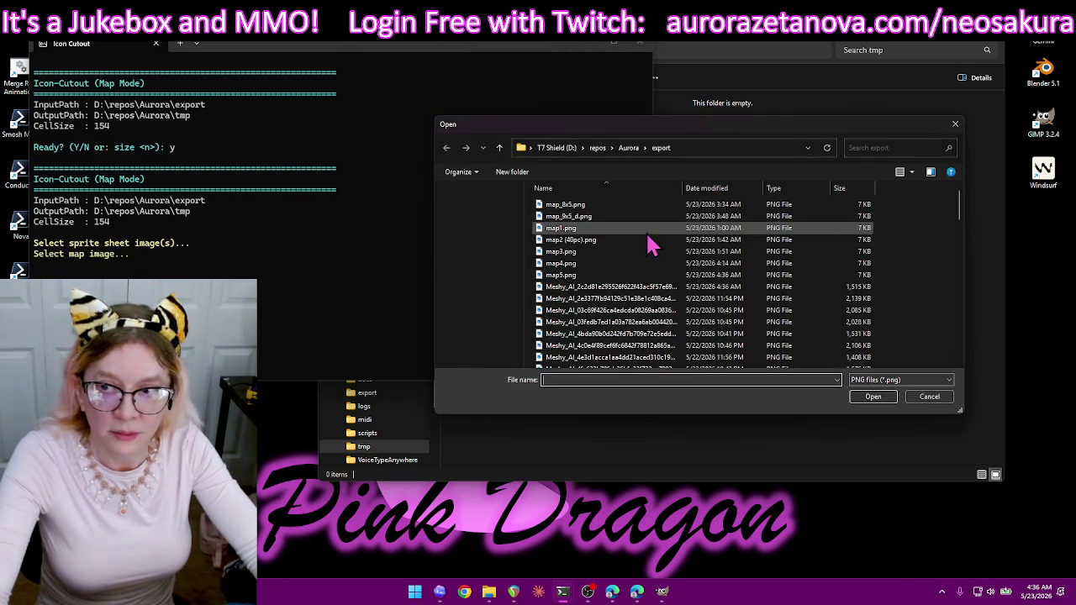
{"action": "double_click", "coordinate": [619, 264]}
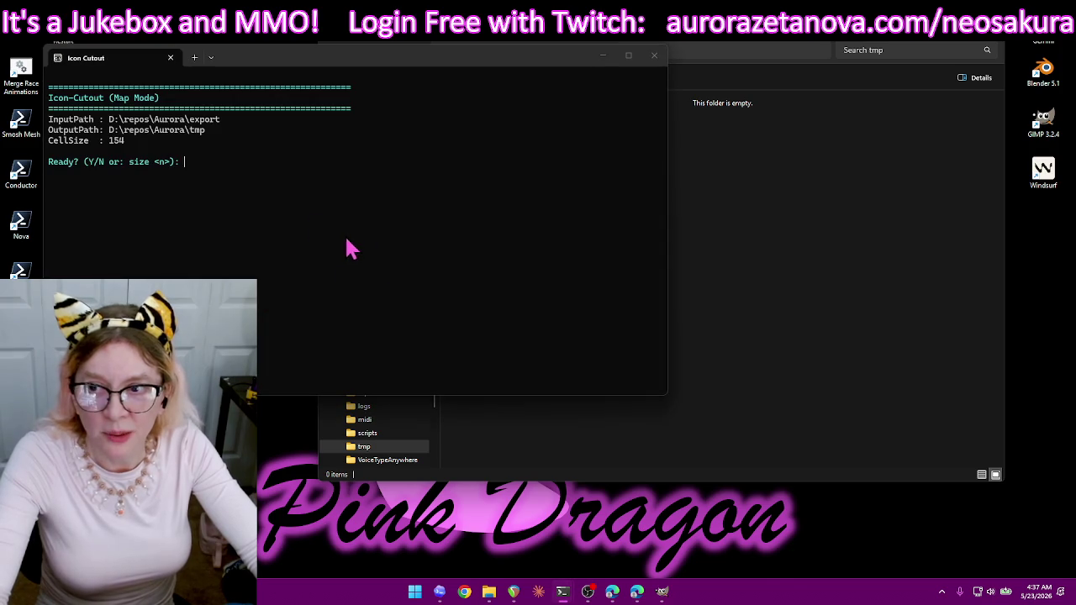
- Rerun the 154 px cut with the fish sprite sheet and grid map, then return to GIMP
{"action": "type", "text": "y"}
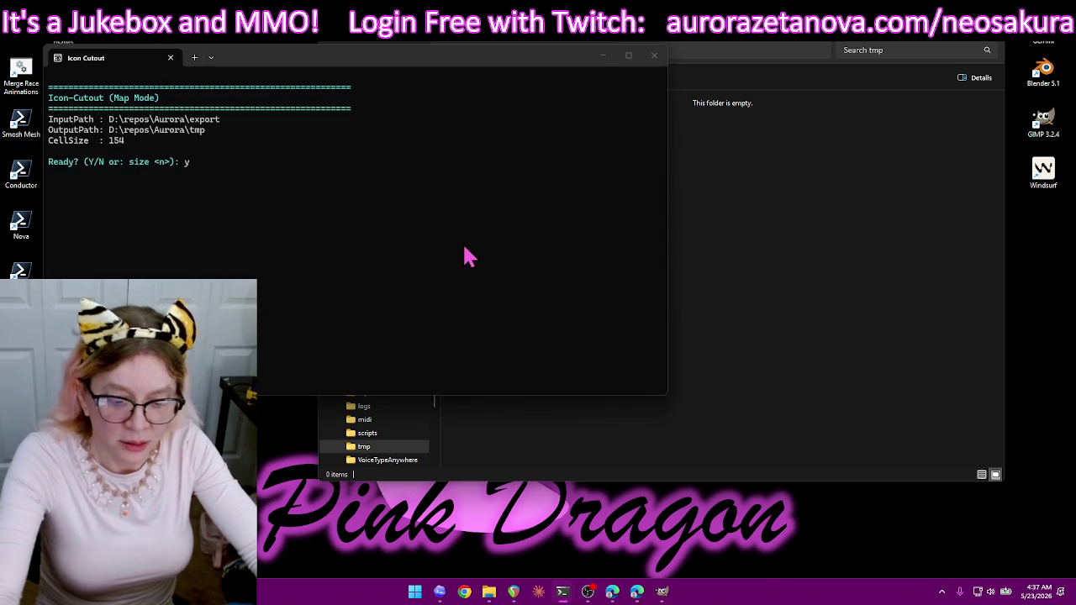
{"action": "key", "text": "Return"}
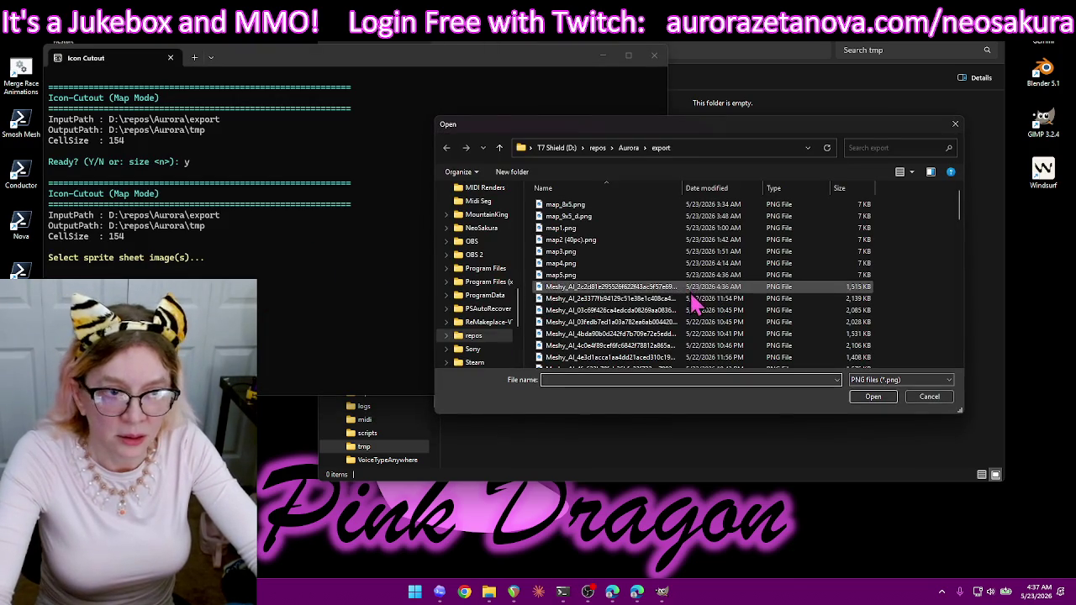
{"action": "double_click", "coordinate": [690, 301]}
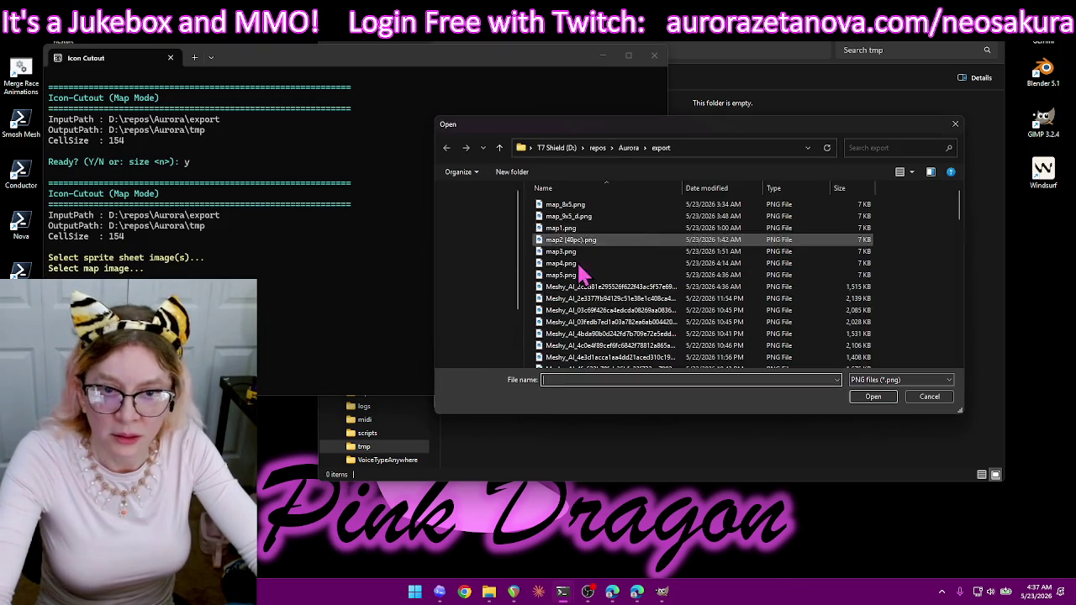
{"action": "double_click", "coordinate": [620, 230]}
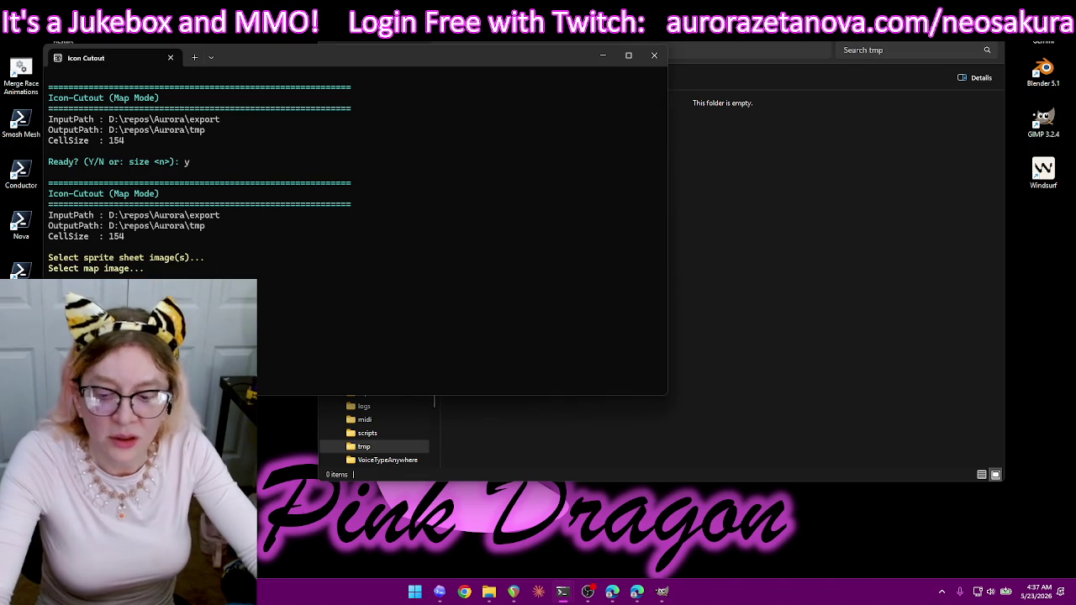
{"action": "left_click", "coordinate": [662, 592]}
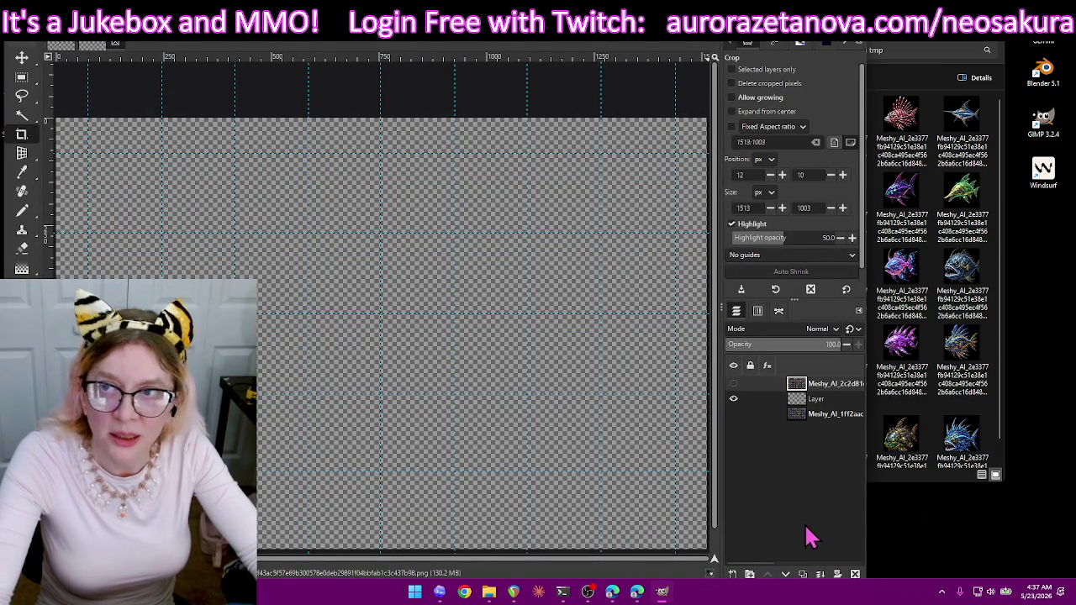
- Check the Meshy_AI layers' visibility, then delete the top fish sprite sheet layer
{"action": "left_click", "coordinate": [734, 399]}
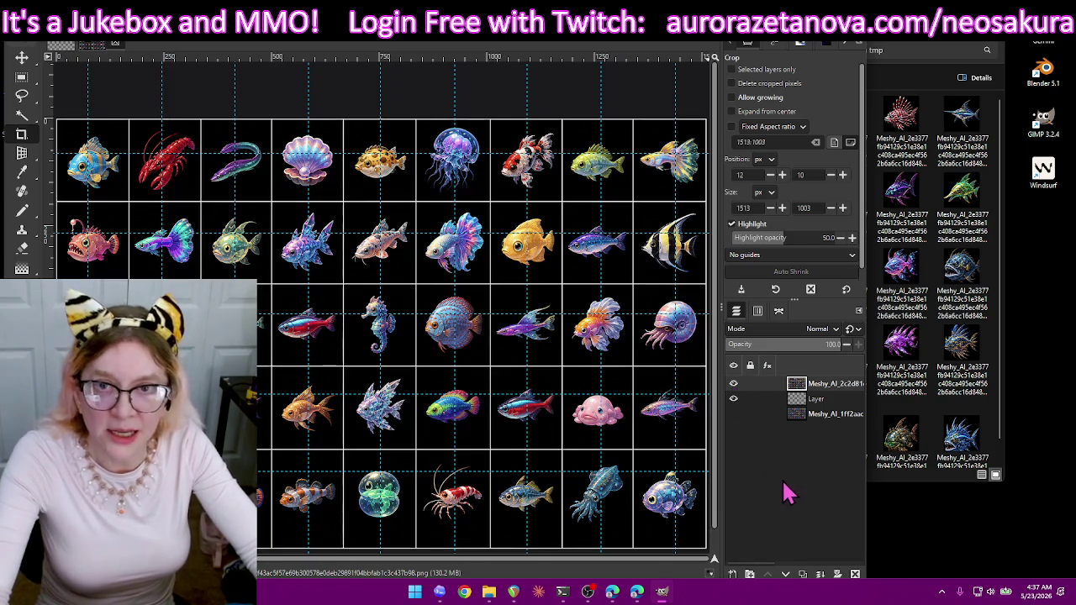
{"action": "left_click", "coordinate": [734, 383]}
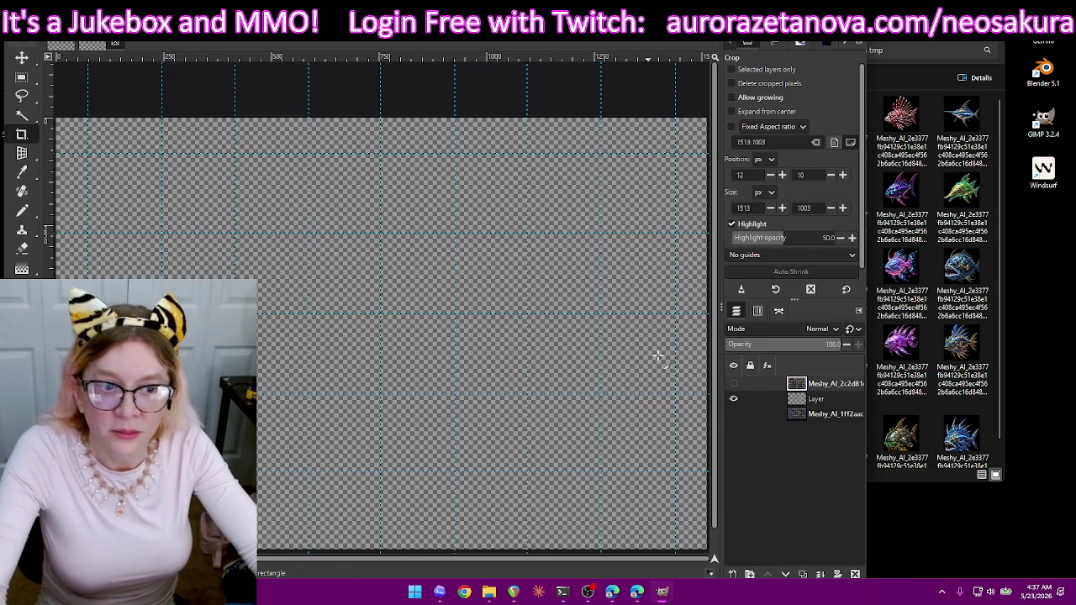
{"action": "left_click", "coordinate": [734, 383]}
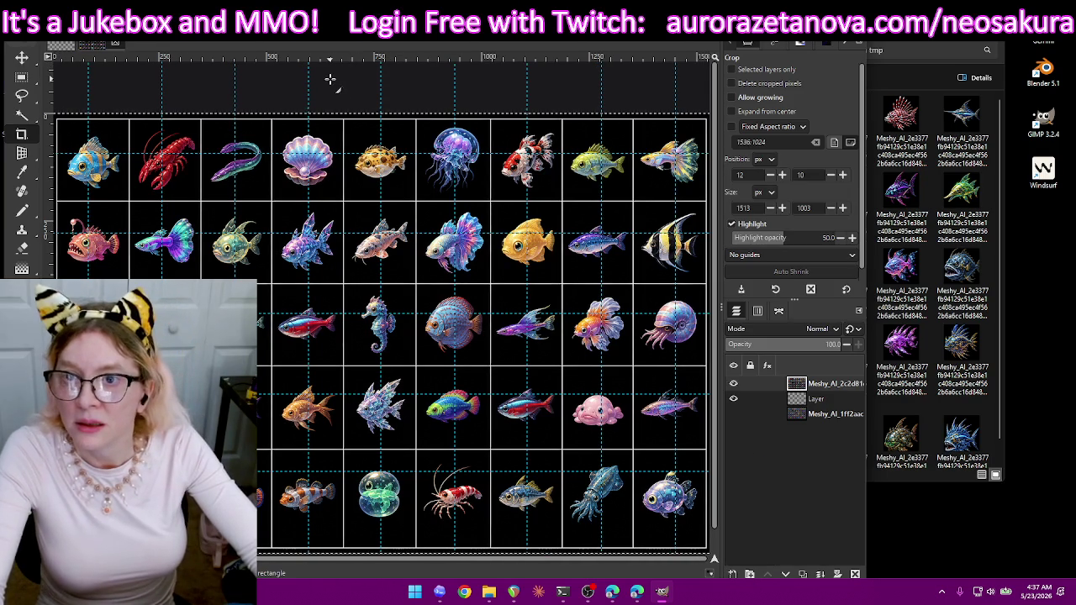
{"action": "key", "text": "ctrl+z"}
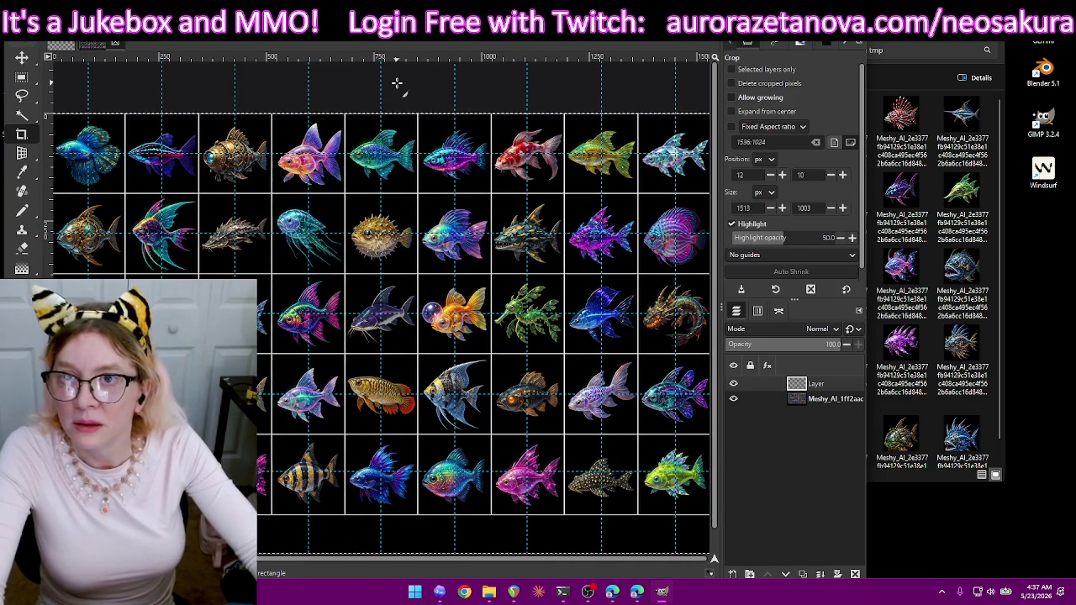
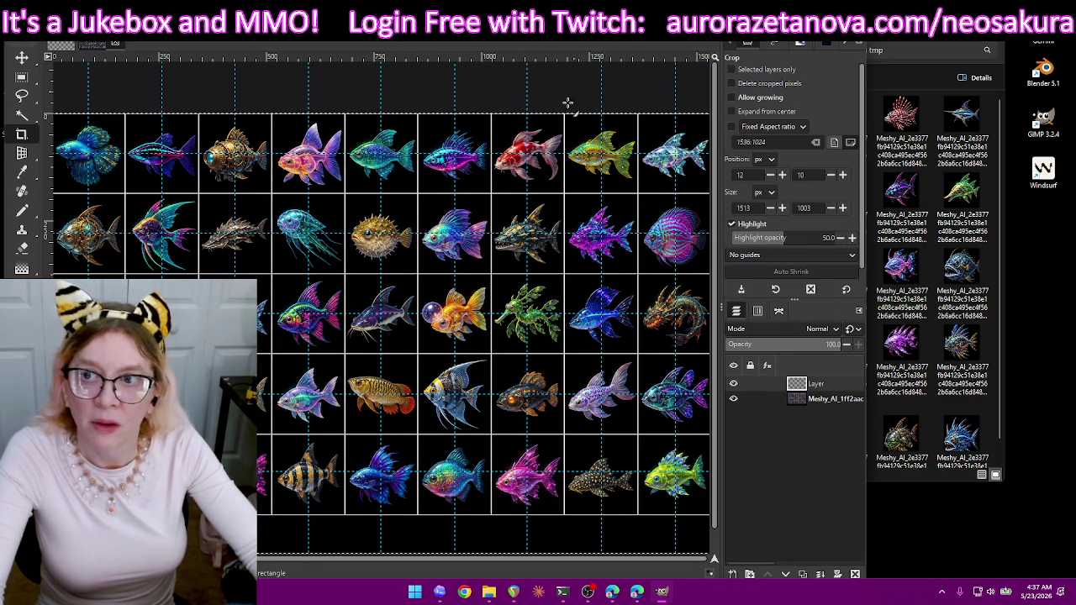
- Delete both old layers, check Canvas Size without changes, and start File > Open as Layers
{"action": "left_click", "coordinate": [855, 574]}
{"action": "left_click", "coordinate": [855, 574]}
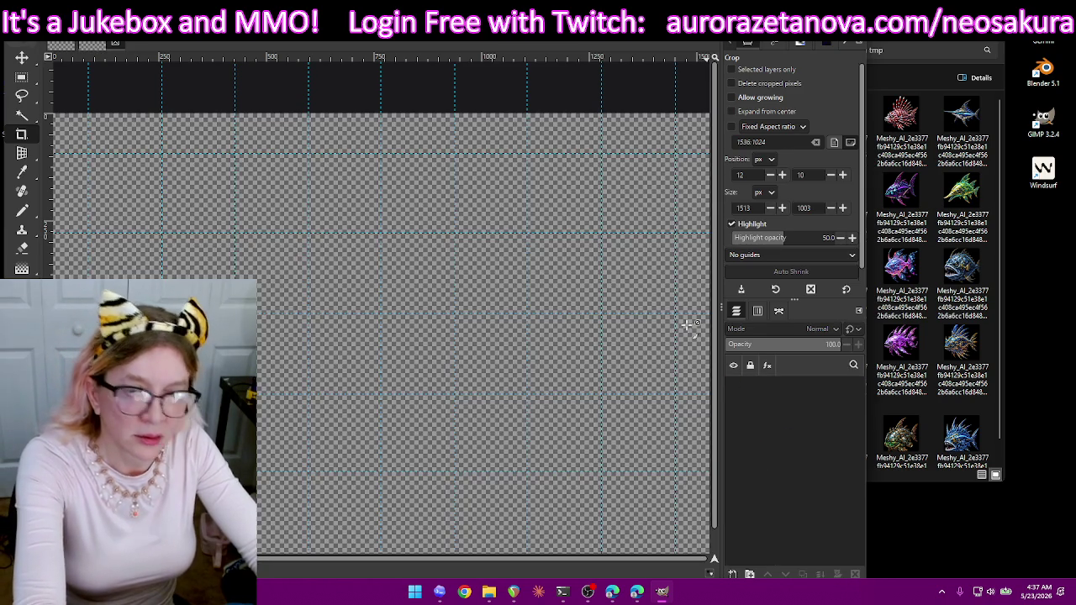
{"action": "left_click", "coordinate": [108, 34]}
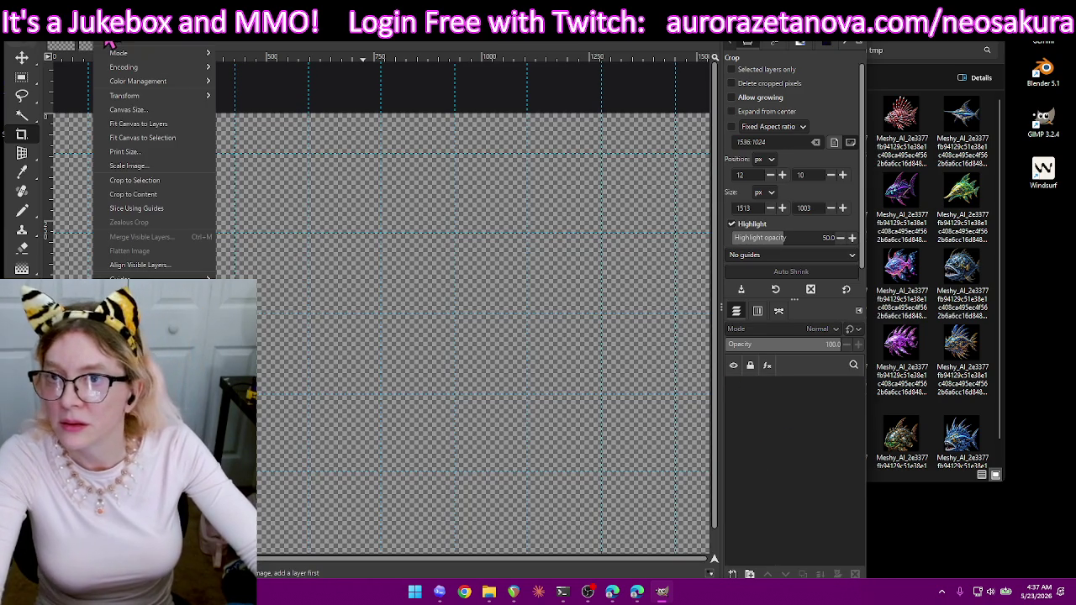
{"action": "left_click", "coordinate": [134, 110]}
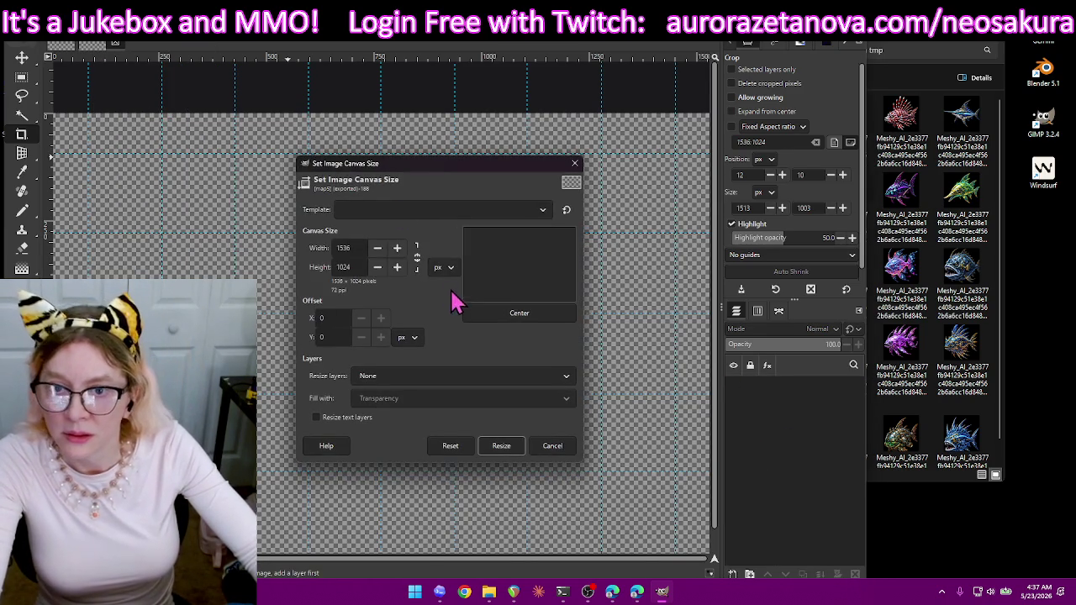
{"action": "left_click", "coordinate": [574, 163]}
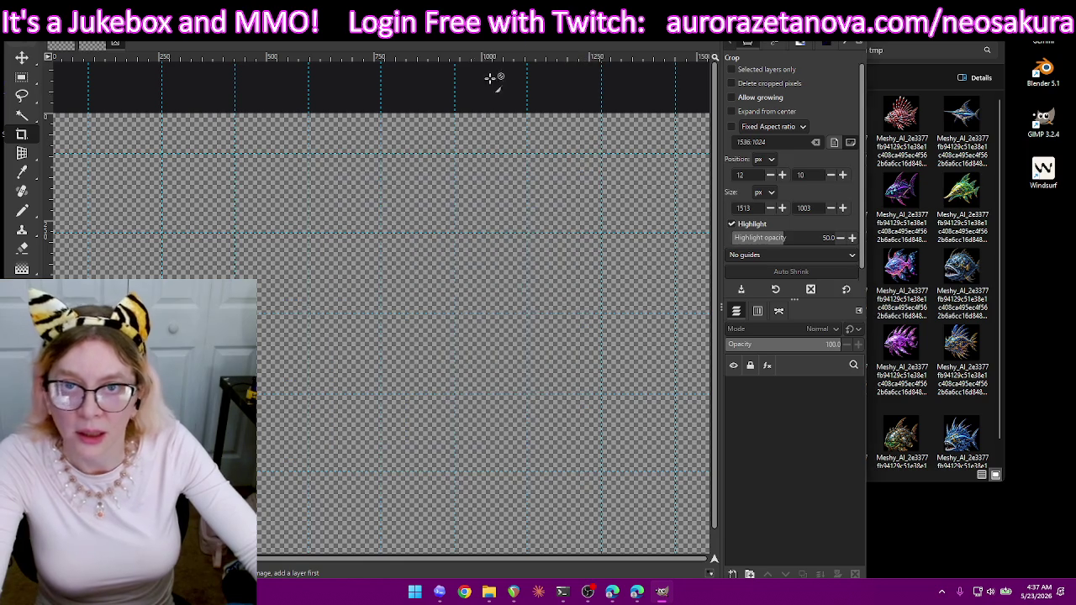
{"action": "left_click", "coordinate": [17, 34]}
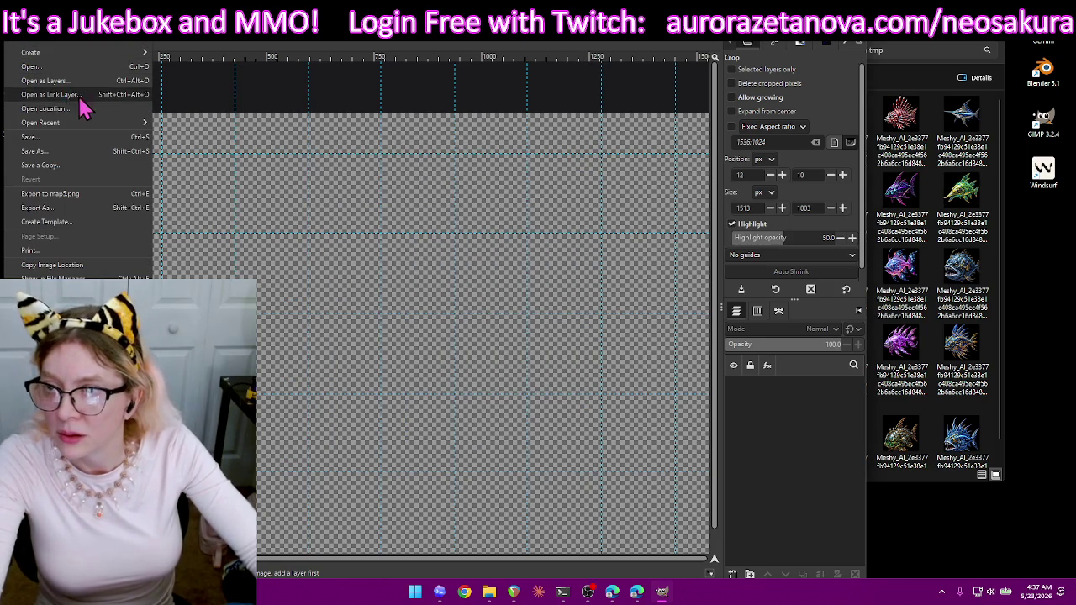
{"action": "left_click", "coordinate": [99, 80]}
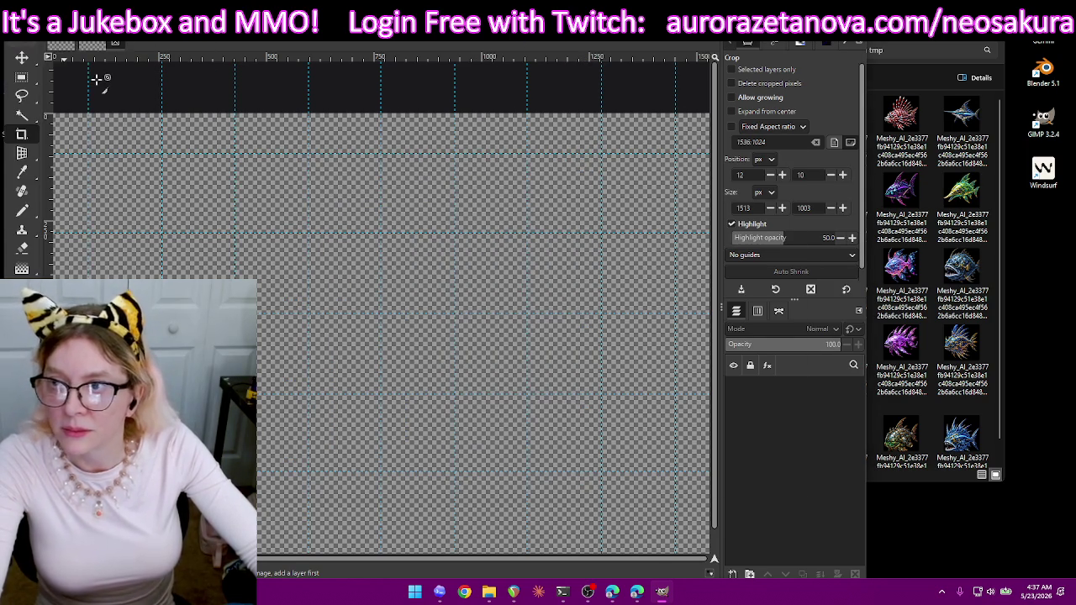
- Load the next fish sprite sheet as a layer and roughly scale it over the guides
{"action": "double_click", "coordinate": [476, 166]}
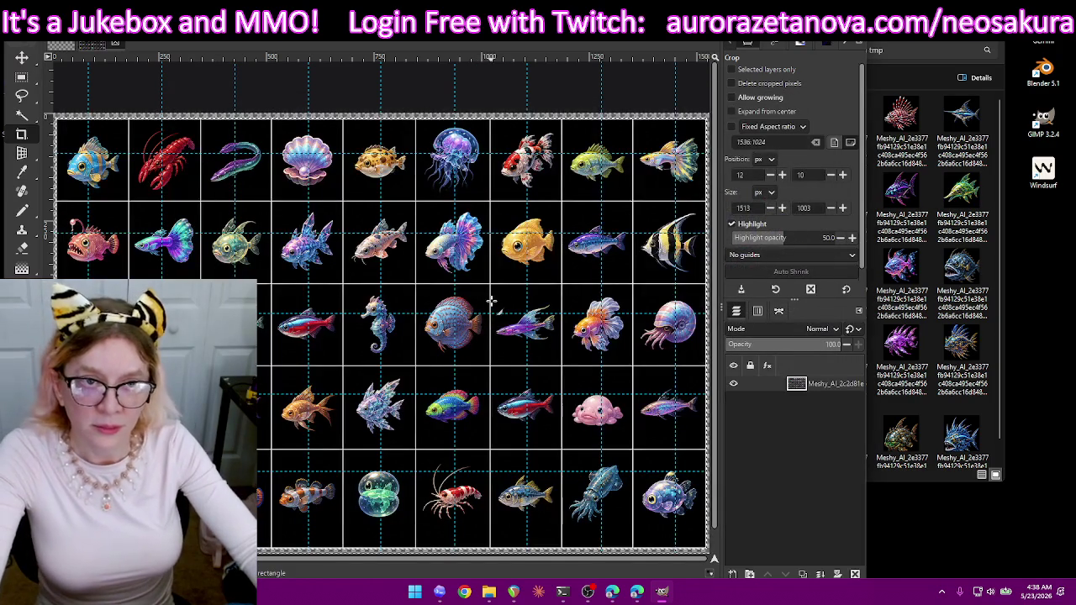
{"action": "scroll", "coordinate": [491, 301], "scroll_direction": "down", "scroll_amount": 1}
{"action": "scroll", "coordinate": [491, 301], "scroll_direction": "down", "scroll_amount": 1}
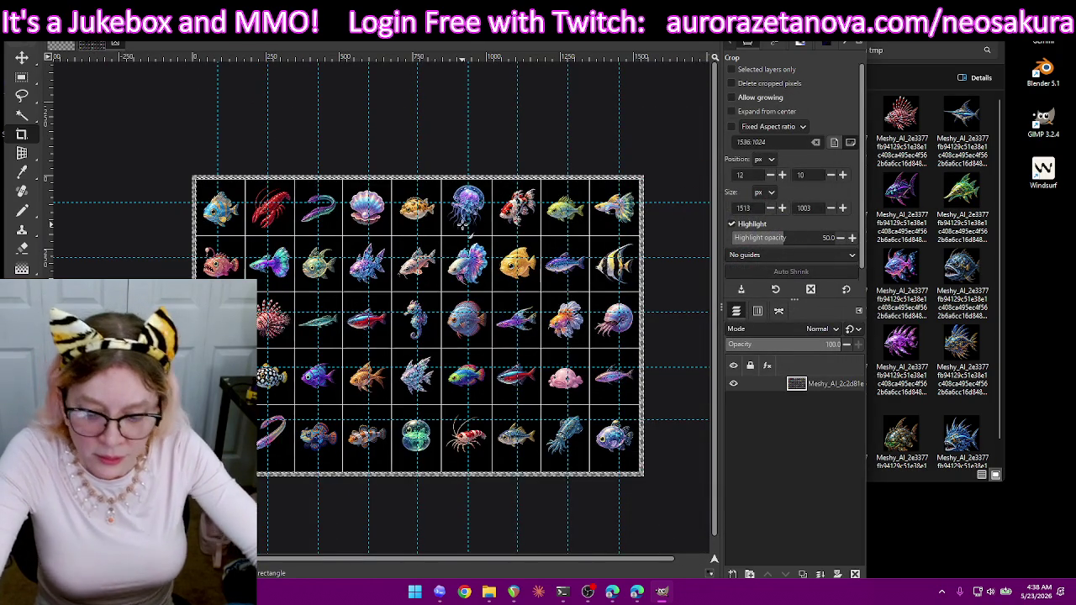
{"action": "key", "text": "shift+s"}
{"action": "left_click", "coordinate": [420, 190]}
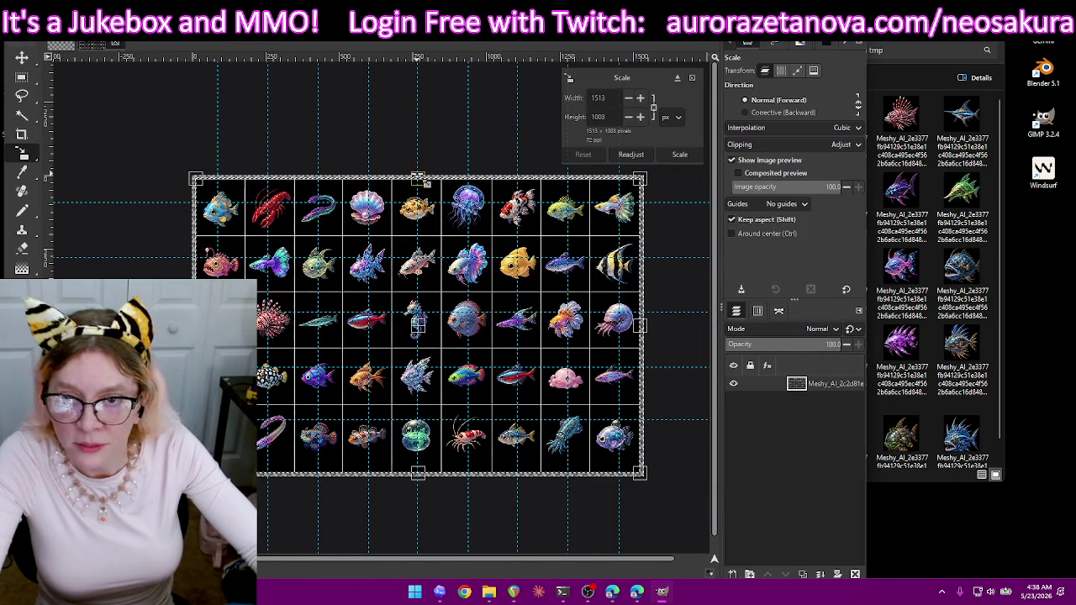
{"action": "left_click_drag", "start_coordinate": [425, 182], "coordinate": [425, 179]}
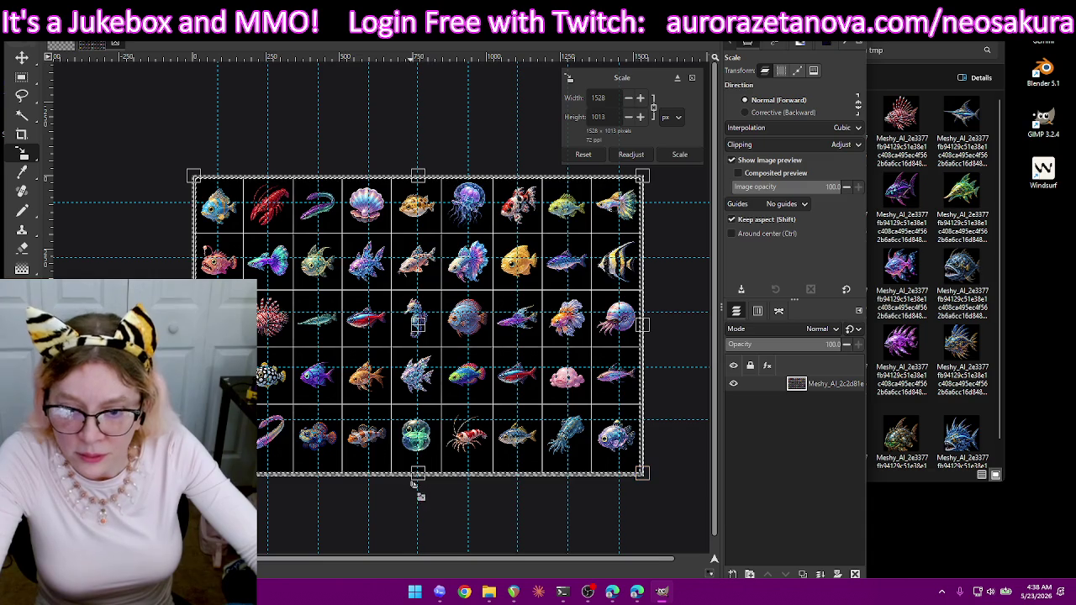
{"action": "left_click_drag", "start_coordinate": [426, 486], "coordinate": [418, 476]}
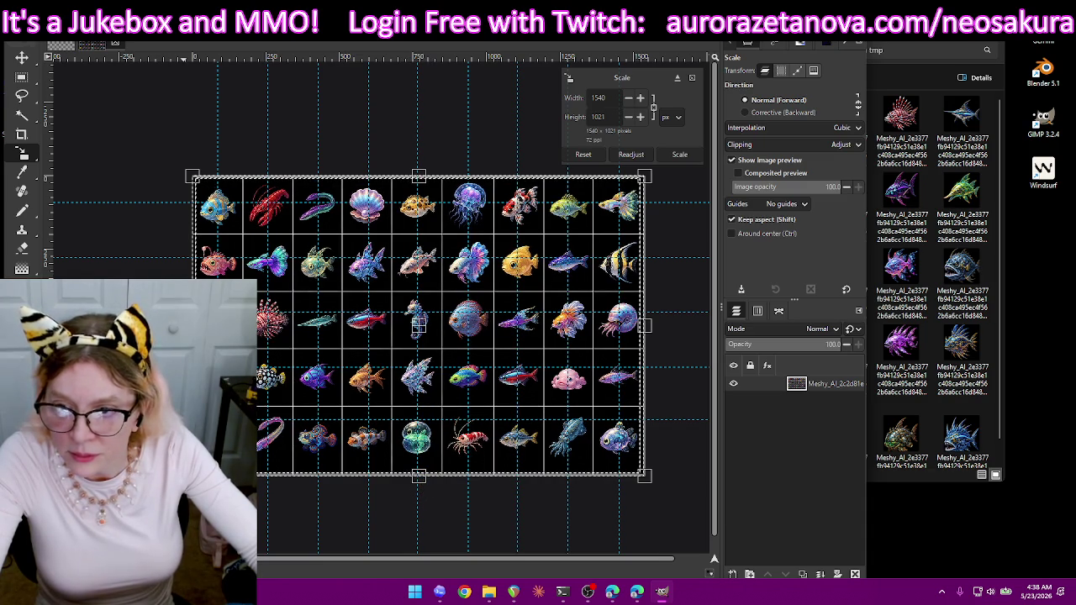
{"action": "left_click_drag", "start_coordinate": [657, 335], "coordinate": [660, 335]}
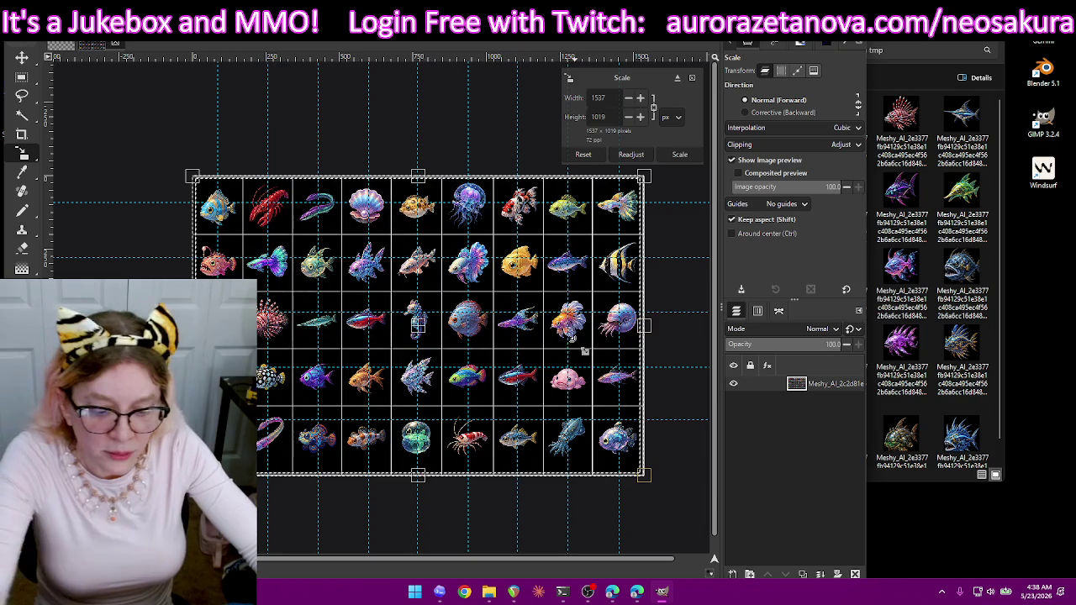
{"action": "key", "text": "Return"}
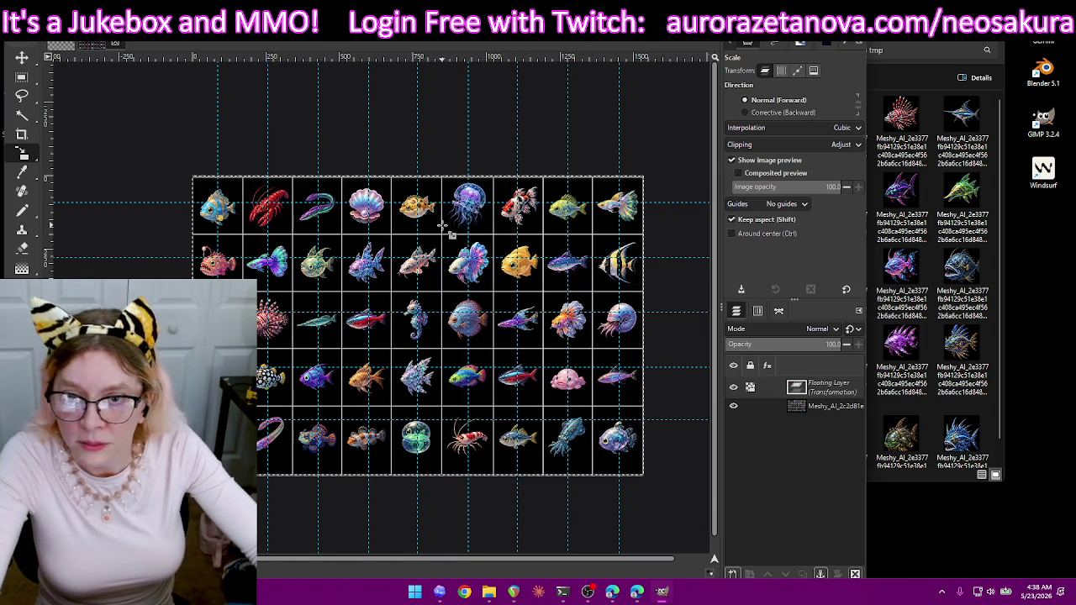
- Resume scaling and align the sheet's top edge with the guides
{"action": "scroll", "coordinate": [444, 168], "scroll_direction": "up", "scroll_amount": 1}
{"action": "scroll", "coordinate": [445, 172], "scroll_direction": "up", "scroll_amount": 2}
{"action": "scroll", "coordinate": [446, 172], "scroll_direction": "up", "scroll_amount": 1}
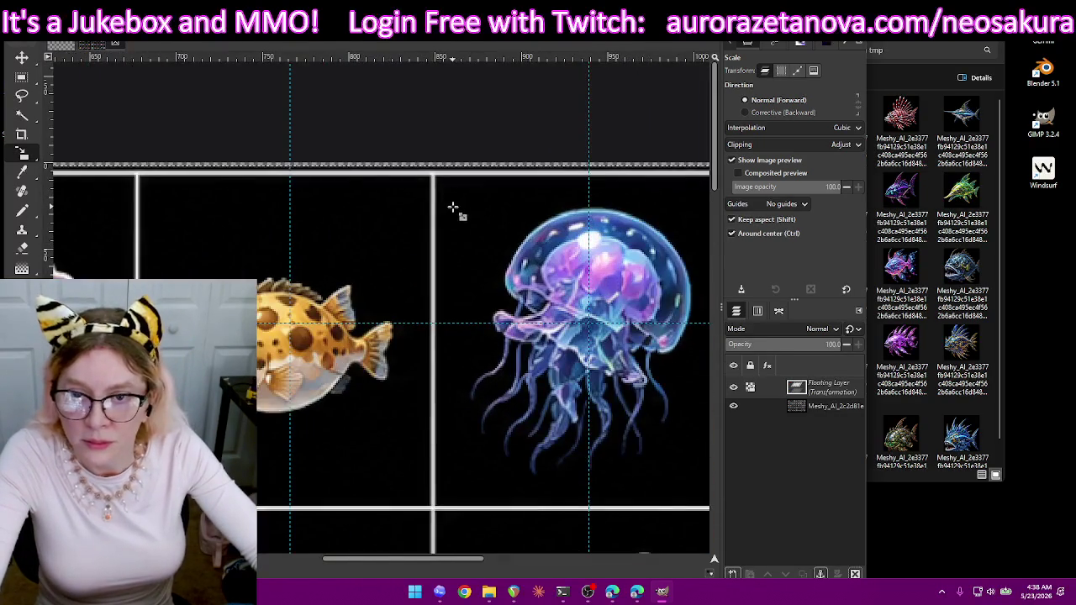
{"action": "left_click", "coordinate": [432, 178]}
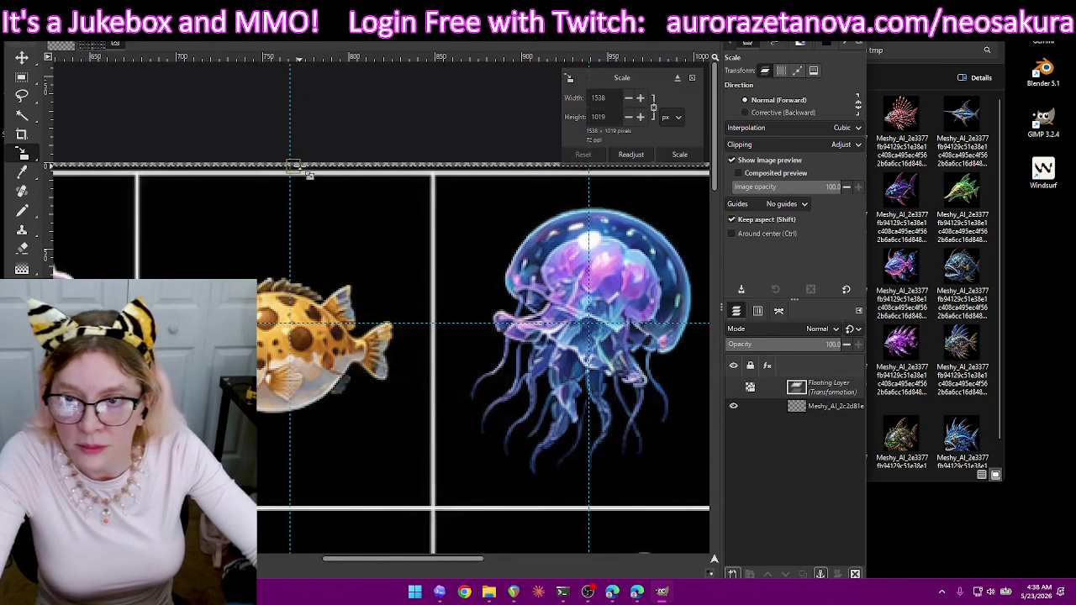
{"action": "left_click_drag", "start_coordinate": [308, 170], "coordinate": [299, 160]}
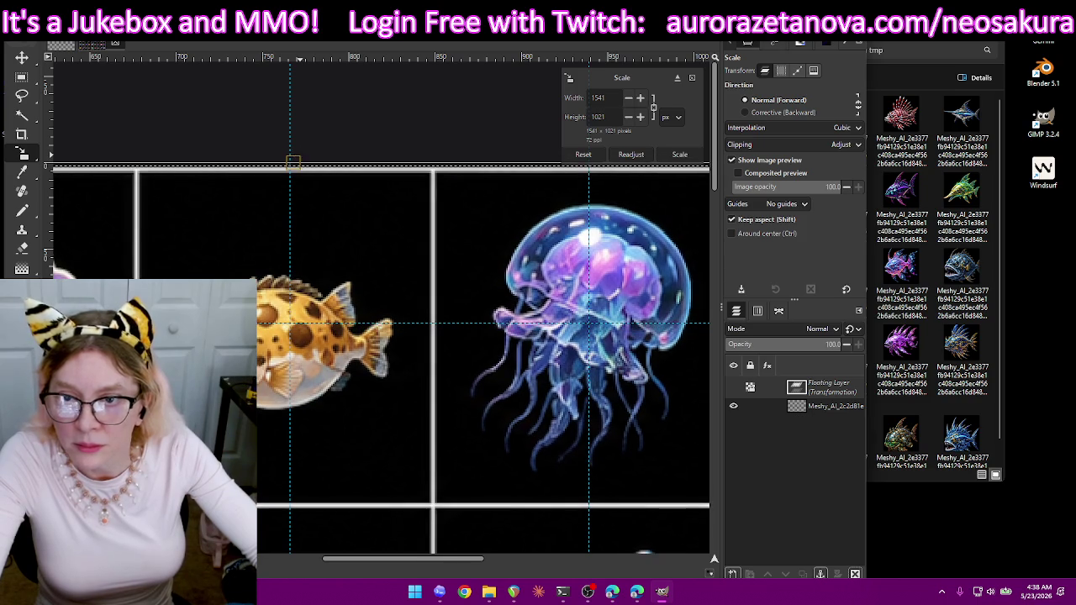
- Fine-tune the scale so the sheet measures 1536×1018 and apply it
{"action": "scroll", "coordinate": [403, 562], "scroll_direction": "left", "scroll_amount": 5}
{"action": "scroll", "coordinate": [481, 360], "scroll_direction": "left", "scroll_amount": 1}
{"action": "left_click_drag", "start_coordinate": [253, 562], "coordinate": [732, 538]}
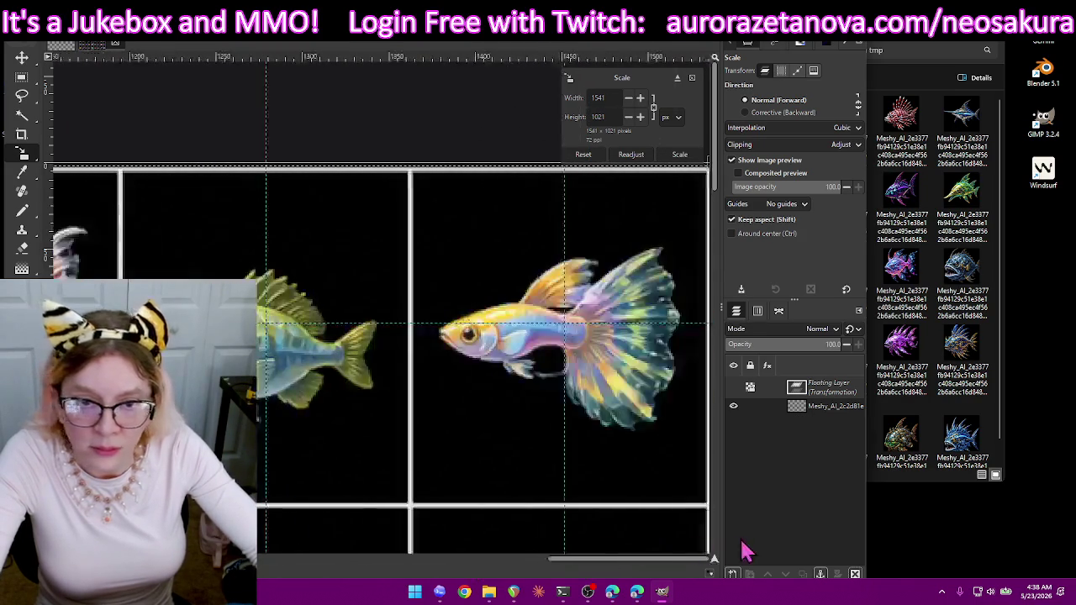
{"action": "scroll", "coordinate": [580, 403], "scroll_direction": "down", "scroll_amount": 1, "text": "ctrl"}
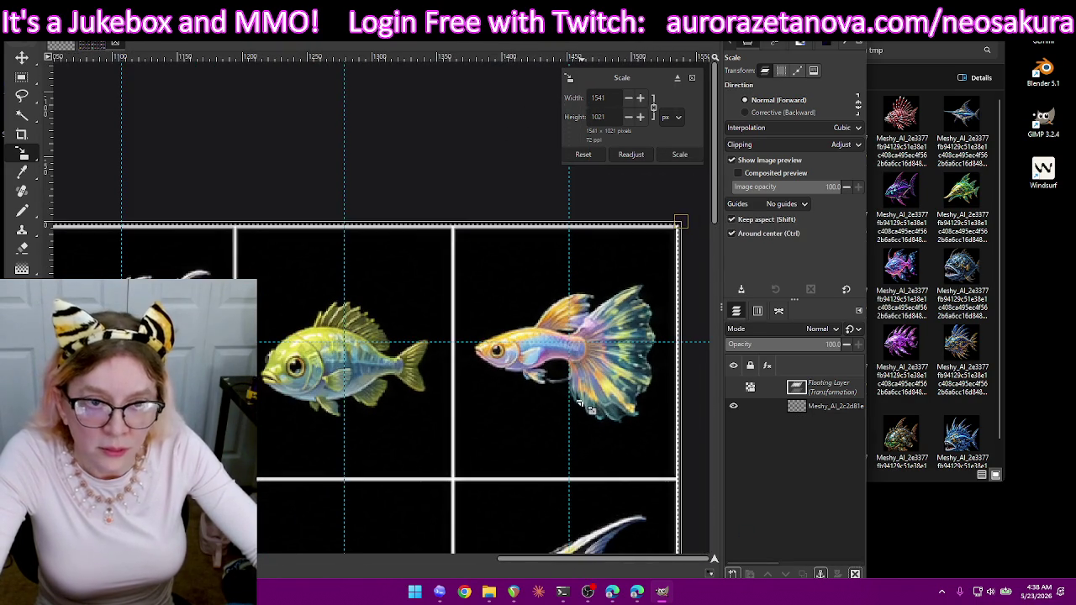
{"action": "scroll", "coordinate": [689, 317], "scroll_direction": "down", "scroll_amount": 3}
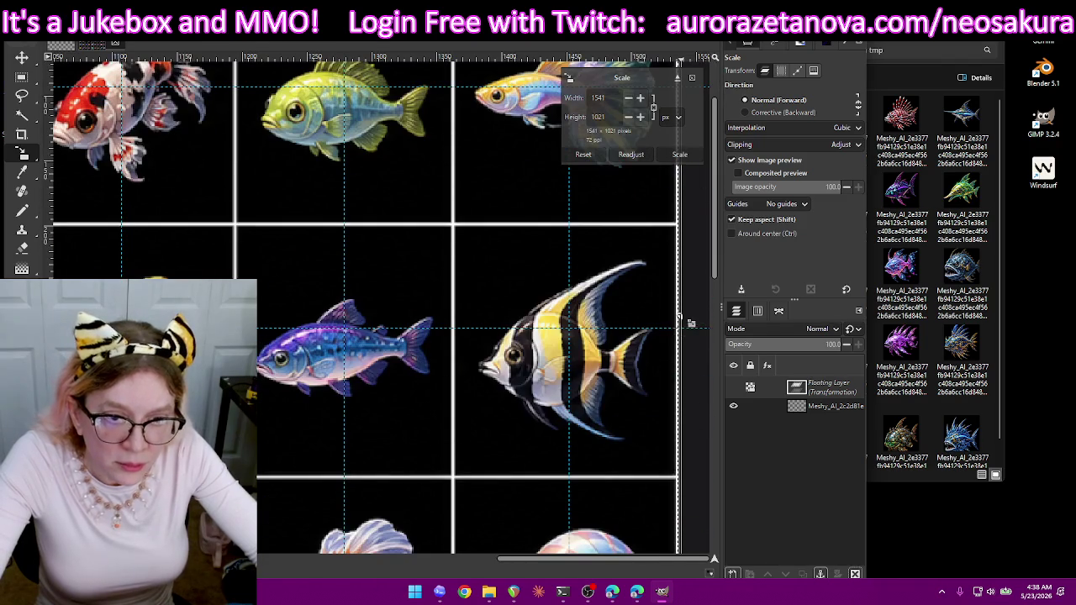
{"action": "scroll", "coordinate": [689, 361], "scroll_direction": "down", "scroll_amount": 3}
{"action": "left_click_drag", "start_coordinate": [681, 376], "coordinate": [677, 375]}
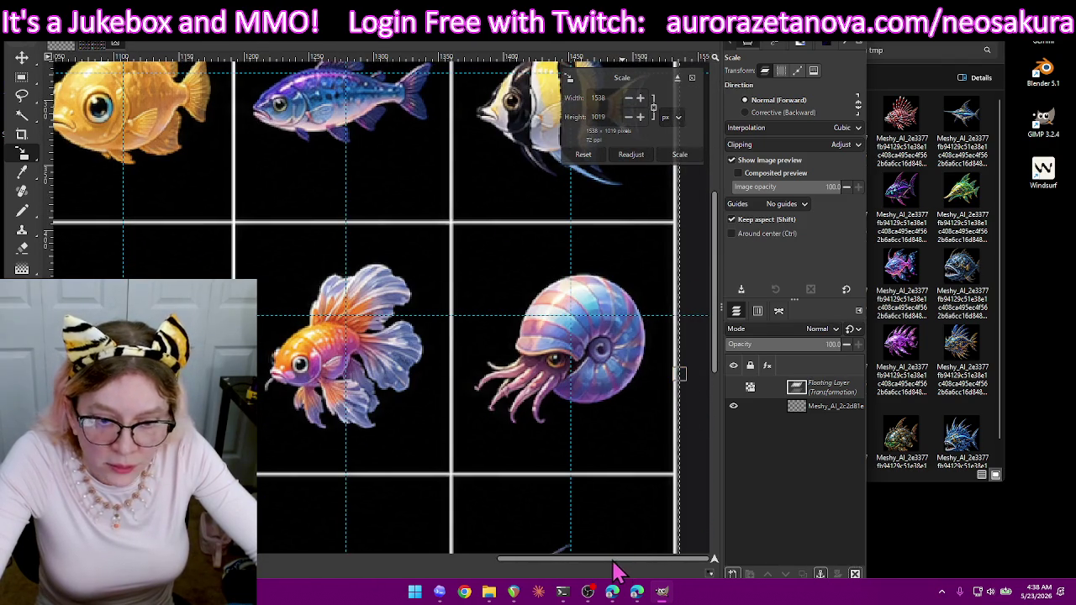
{"action": "left_click_drag", "start_coordinate": [623, 560], "coordinate": [263, 558]}
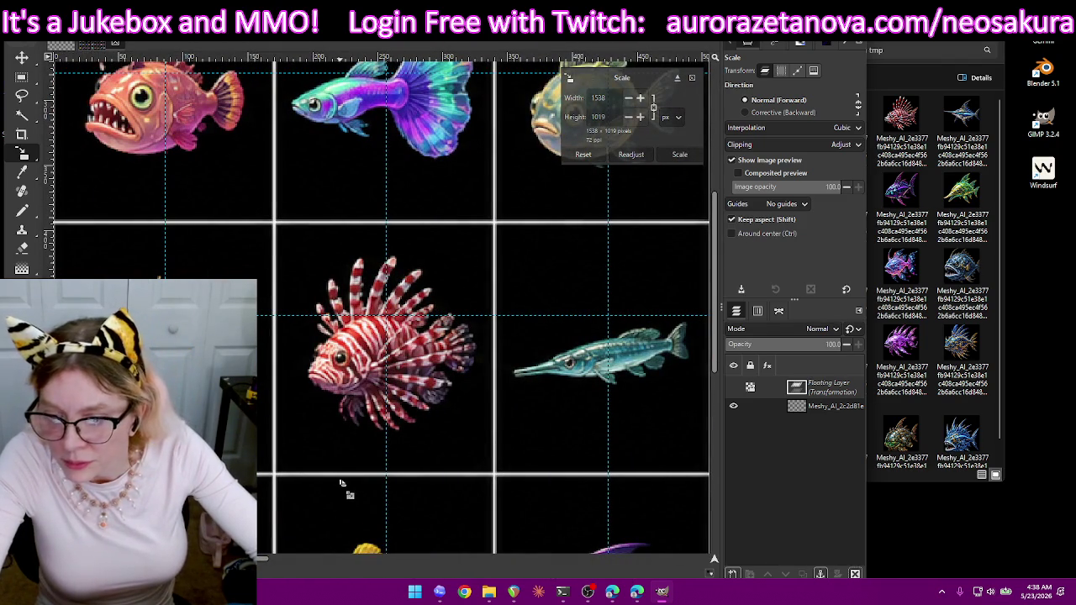
{"action": "scroll", "coordinate": [269, 505], "scroll_direction": "down", "scroll_amount": 2, "text": "ctrl"}
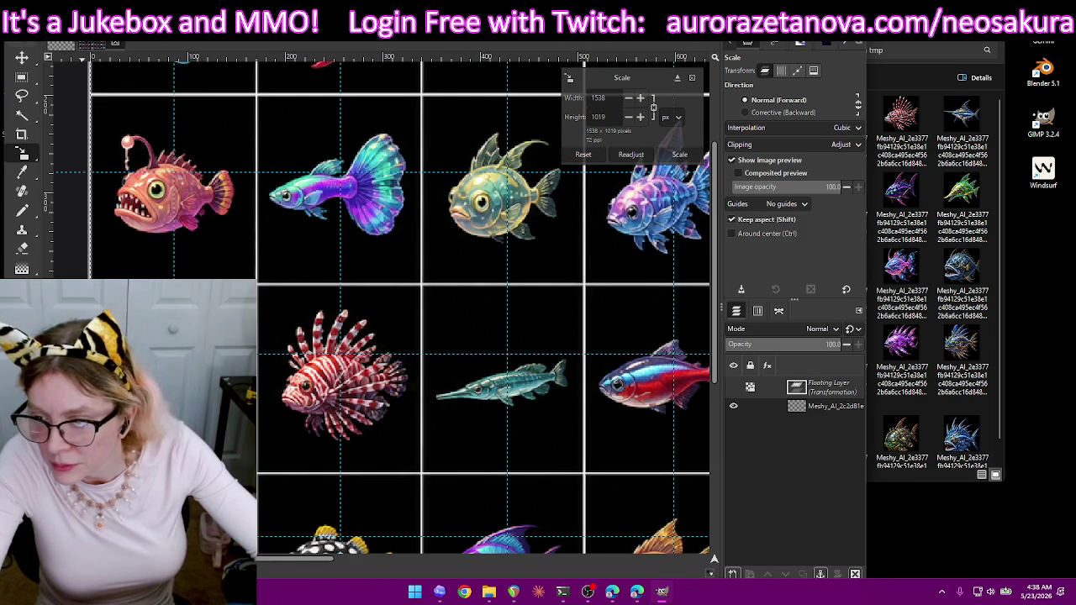
{"action": "left_click_drag", "start_coordinate": [257, 378], "coordinate": [259, 379]}
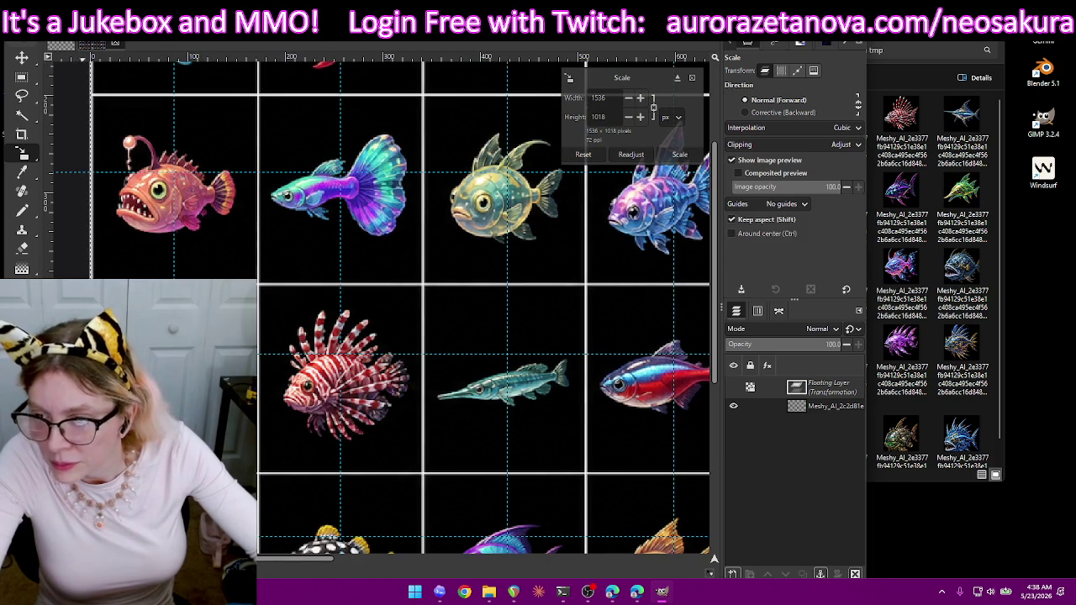
{"action": "key", "text": "Return"}
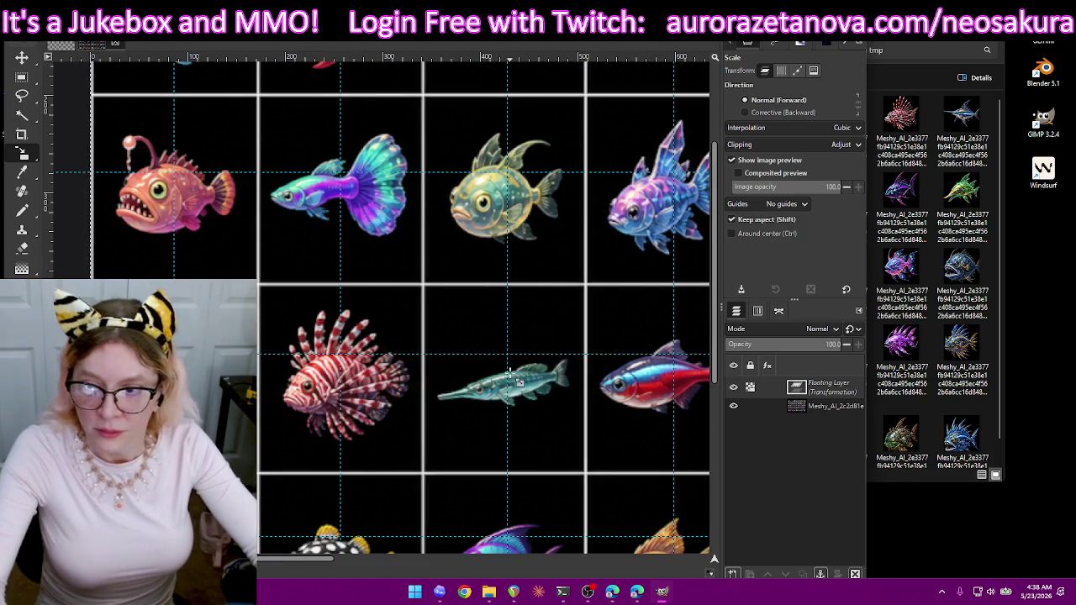
- Bring up the export dialog for the scaled image
{"action": "scroll", "coordinate": [519, 381], "scroll_direction": "down", "scroll_amount": 1, "text": "ctrl"}
{"action": "scroll", "coordinate": [519, 381], "scroll_direction": "down", "scroll_amount": 2, "text": "ctrl"}
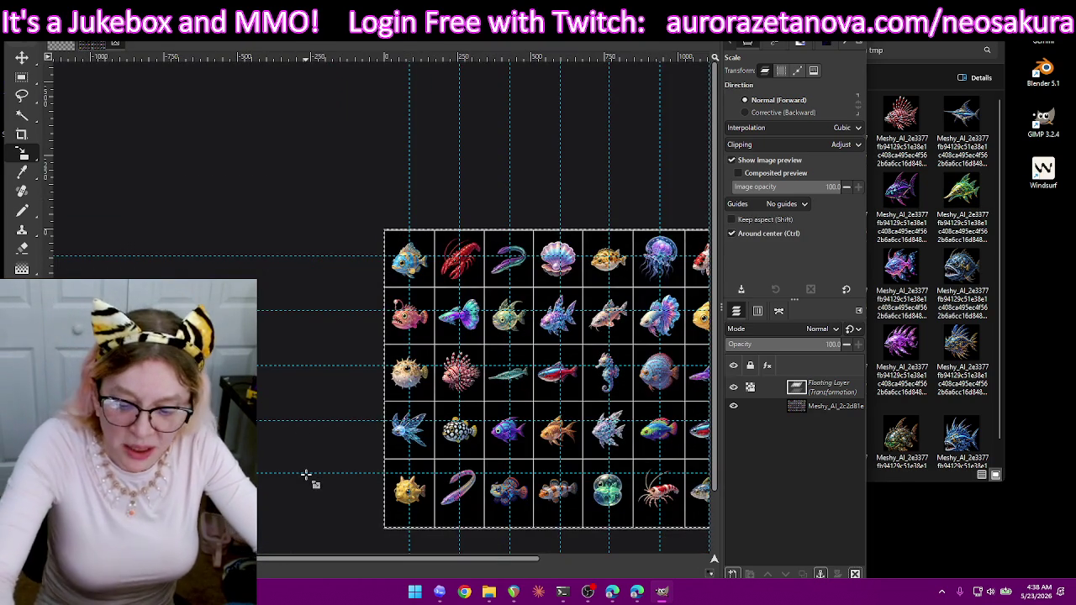
{"action": "key", "text": "ctrl+shift+e"}
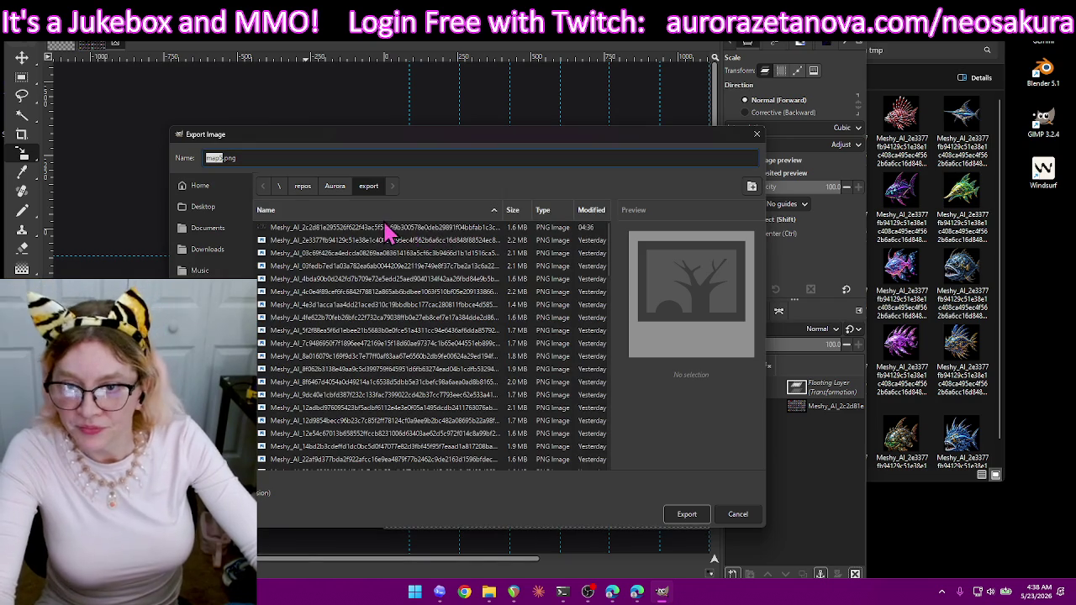
- Export the image over the existing map PNG, confirming the replacement
{"action": "double_click", "coordinate": [386, 243]}
{"action": "left_click", "coordinate": [426, 393]}
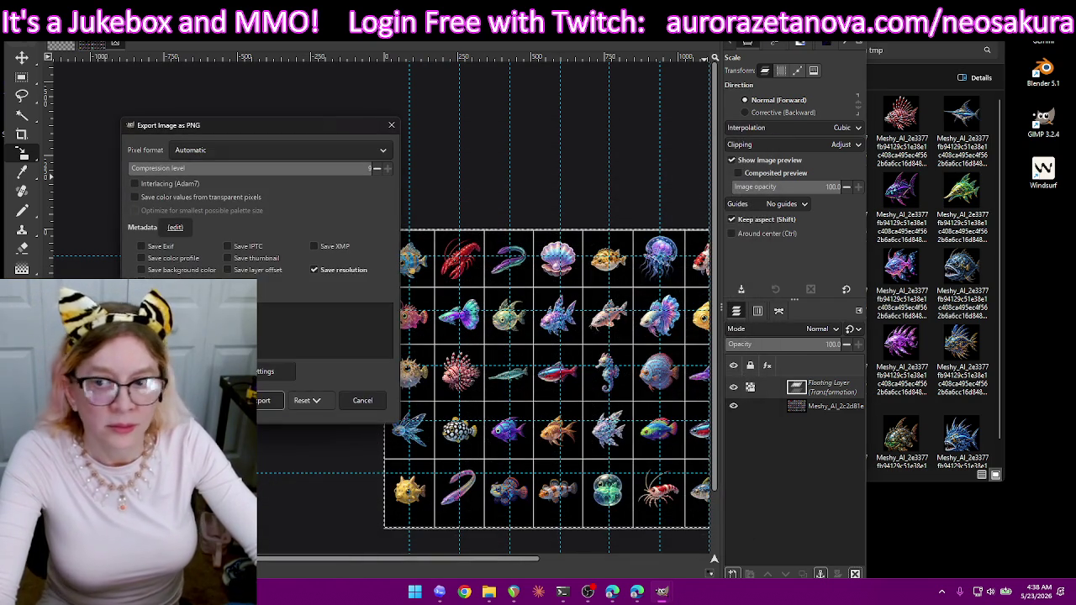
{"action": "left_click", "coordinate": [271, 399]}
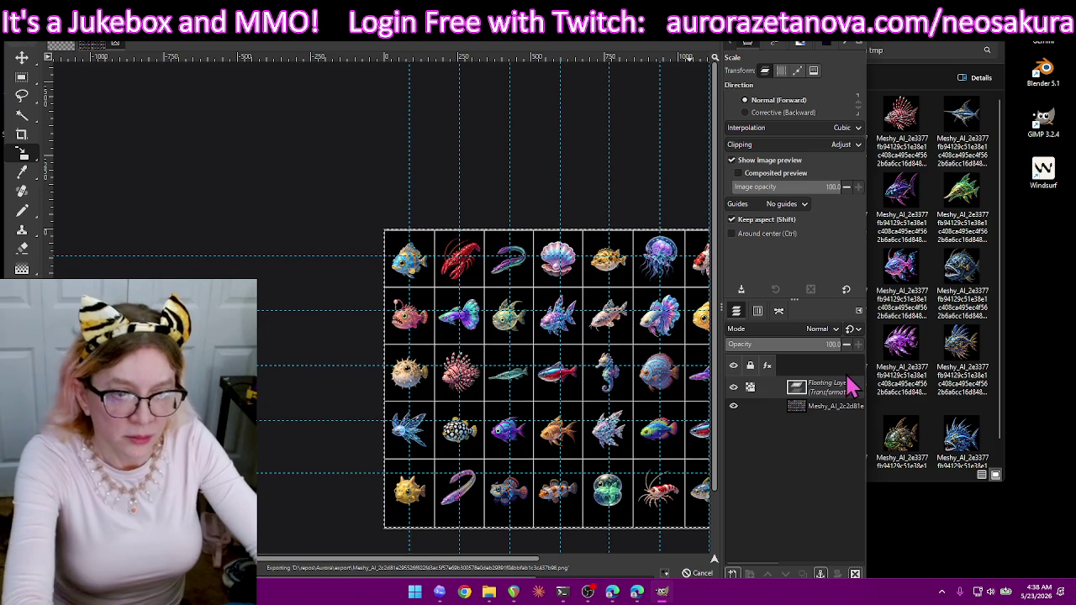
- Anchor the floating scaled layer and switch to the Move tool
{"action": "left_click", "coordinate": [821, 575]}
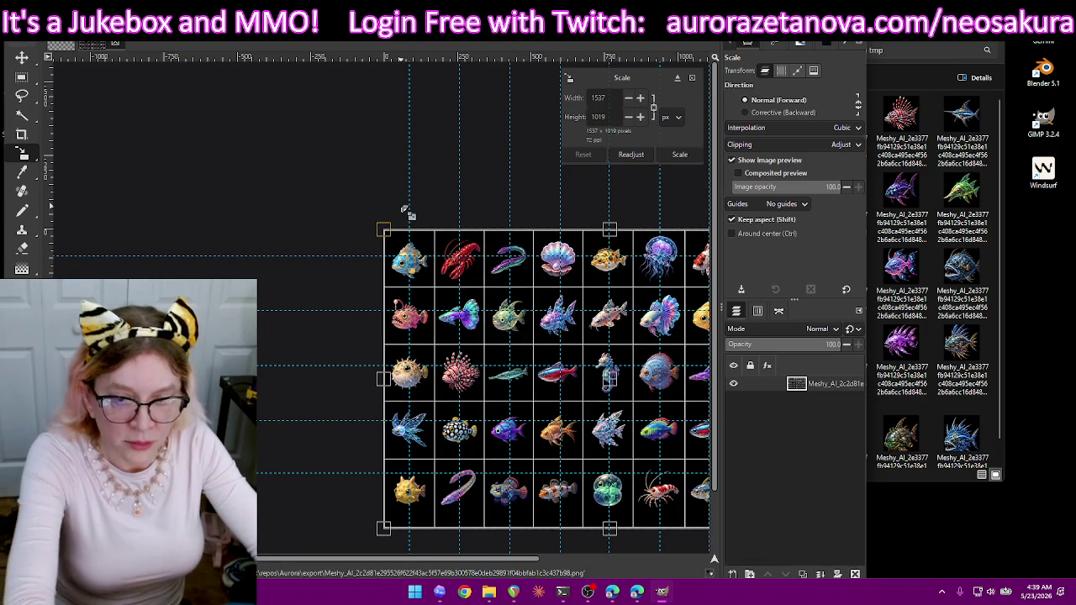
{"action": "key", "text": "ctrl"}
{"action": "left_click", "coordinate": [21, 57]}
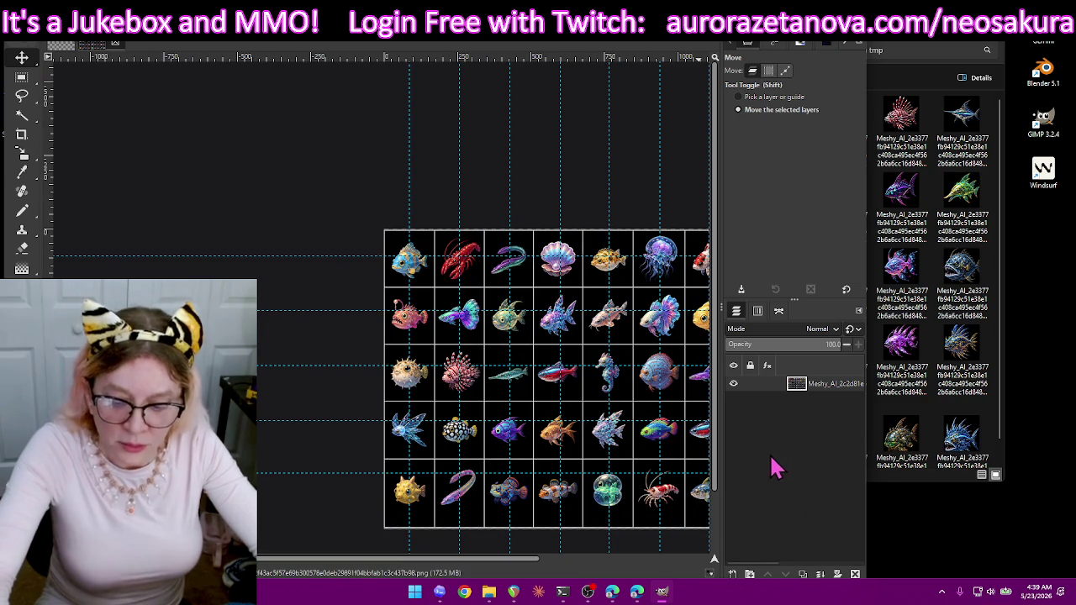
- Re-export the sprite sheet over the existing PNG, then minimise GIMP
{"action": "key", "text": "ctrl+shift+e"}
{"action": "left_click", "coordinate": [687, 515]}
{"action": "left_click", "coordinate": [418, 392]}
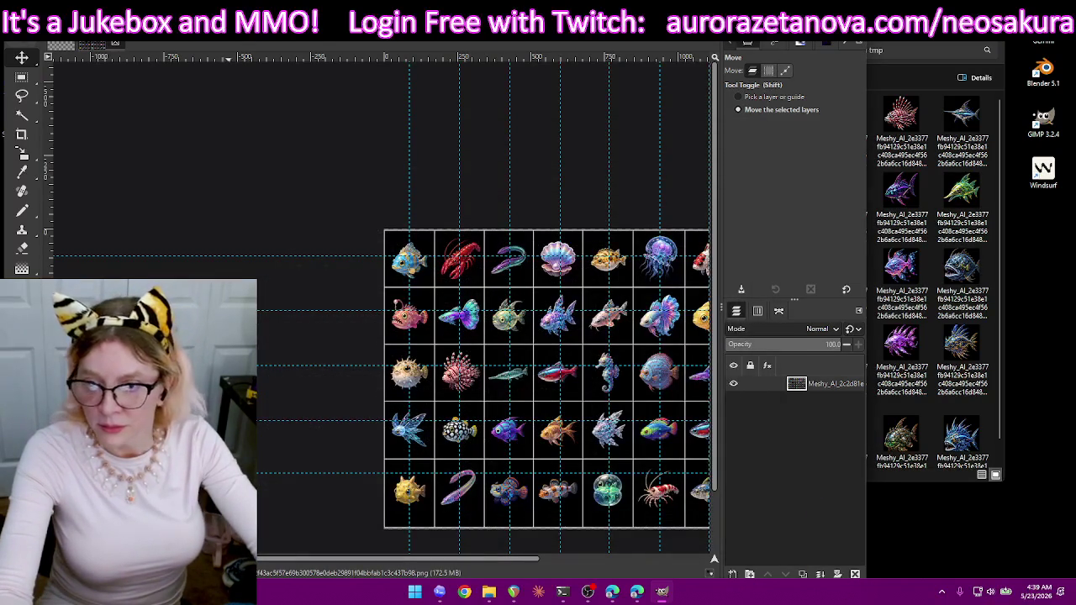
{"action": "key", "text": "Return"}
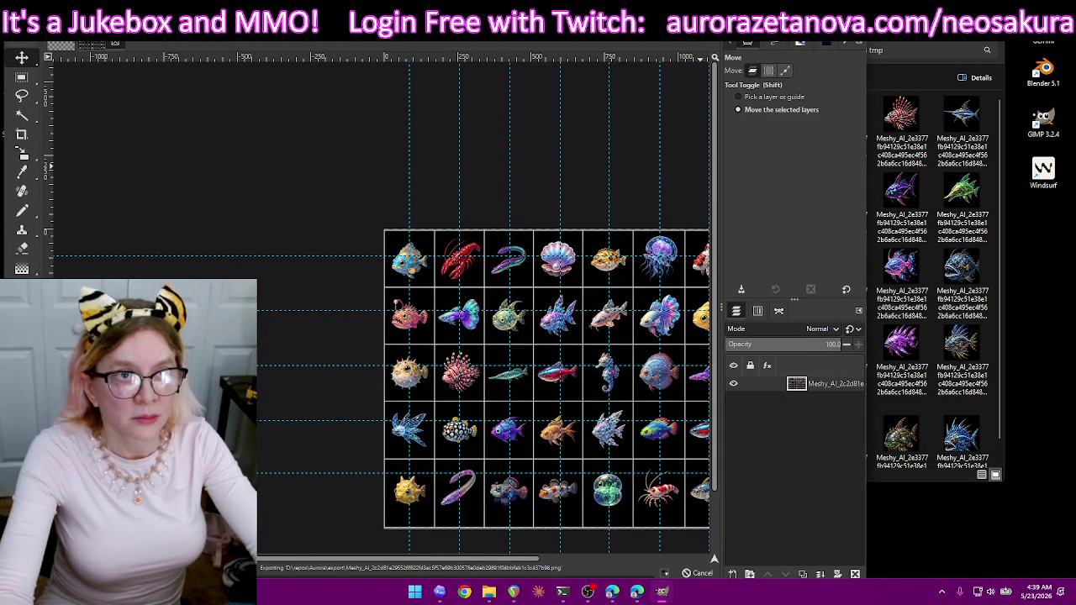
{"action": "left_click", "coordinate": [662, 591]}
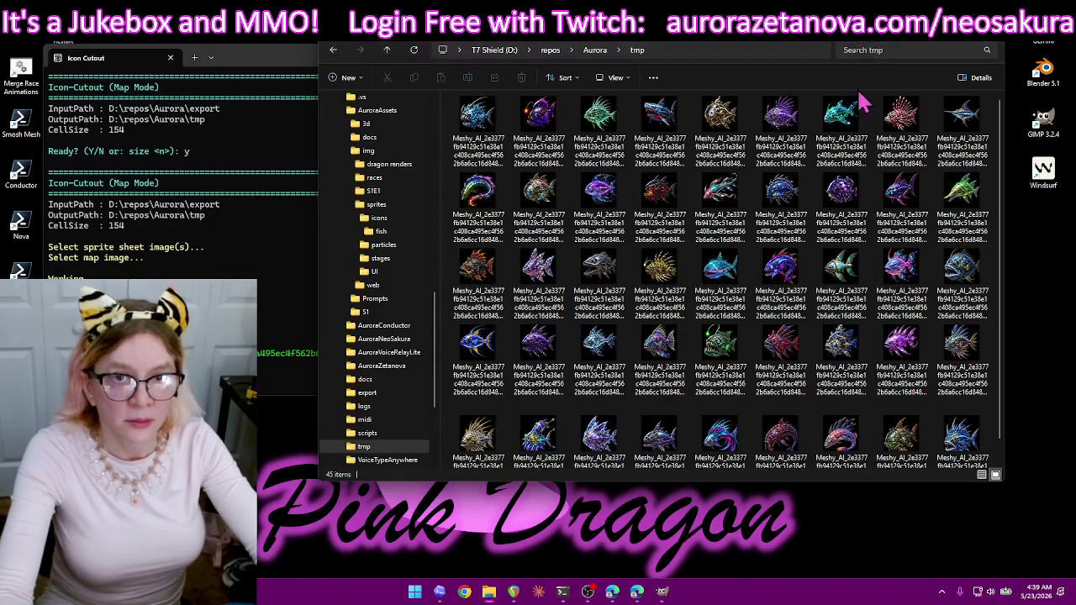
- Select all 45 fish icons in tmp and drag them into sprites > icons > fish
{"action": "scroll", "coordinate": [925, 364], "scroll_direction": "down", "scroll_amount": 1}
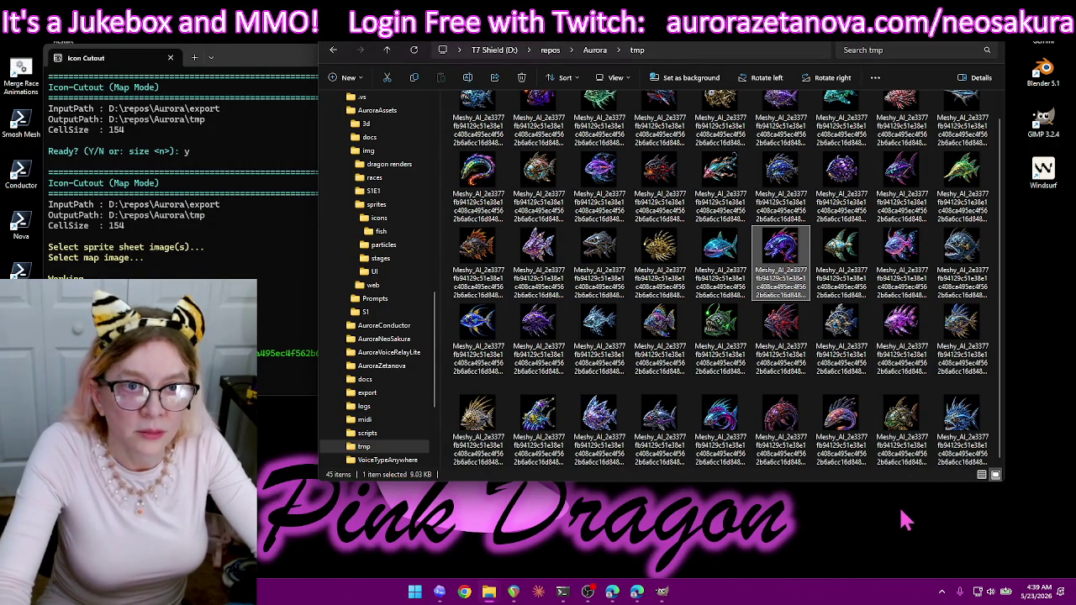
{"action": "scroll", "coordinate": [912, 370], "scroll_direction": "up", "scroll_amount": 1}
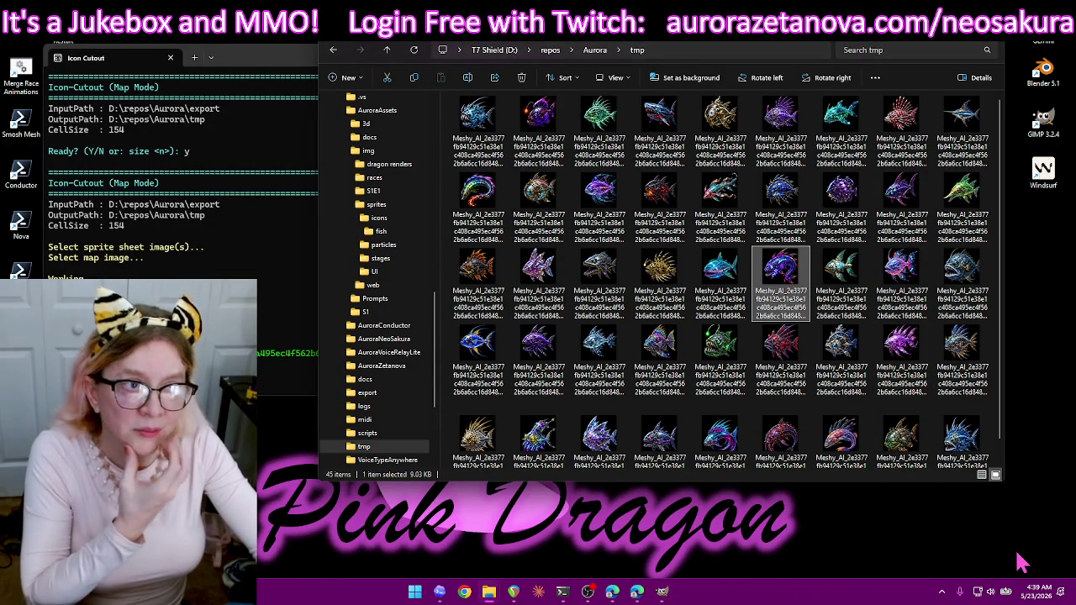
{"action": "scroll", "coordinate": [851, 180], "scroll_direction": "down", "scroll_amount": 1}
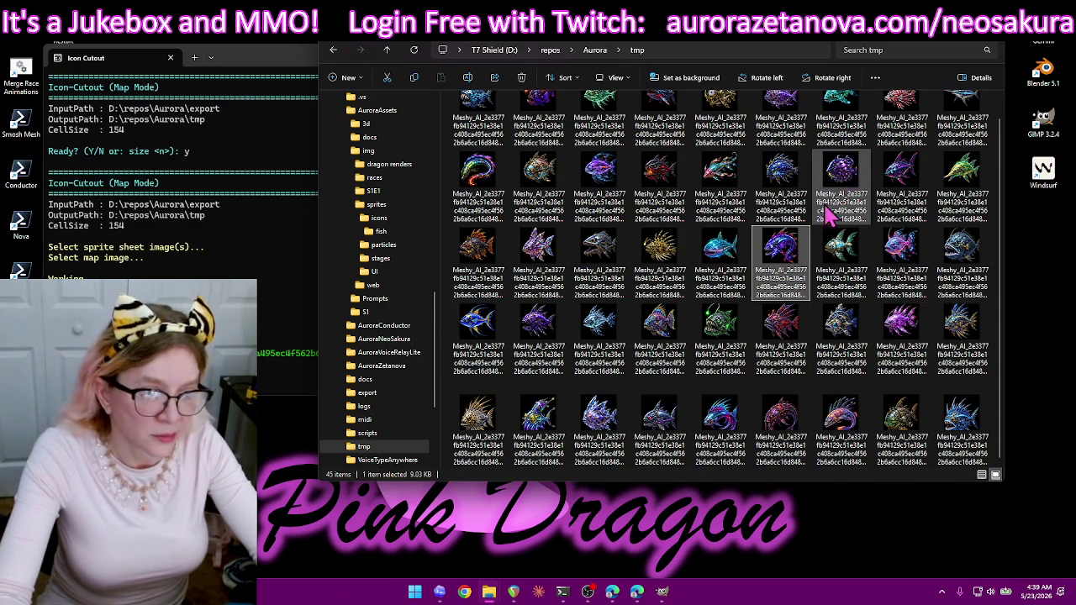
{"action": "left_click", "coordinate": [620, 220]}
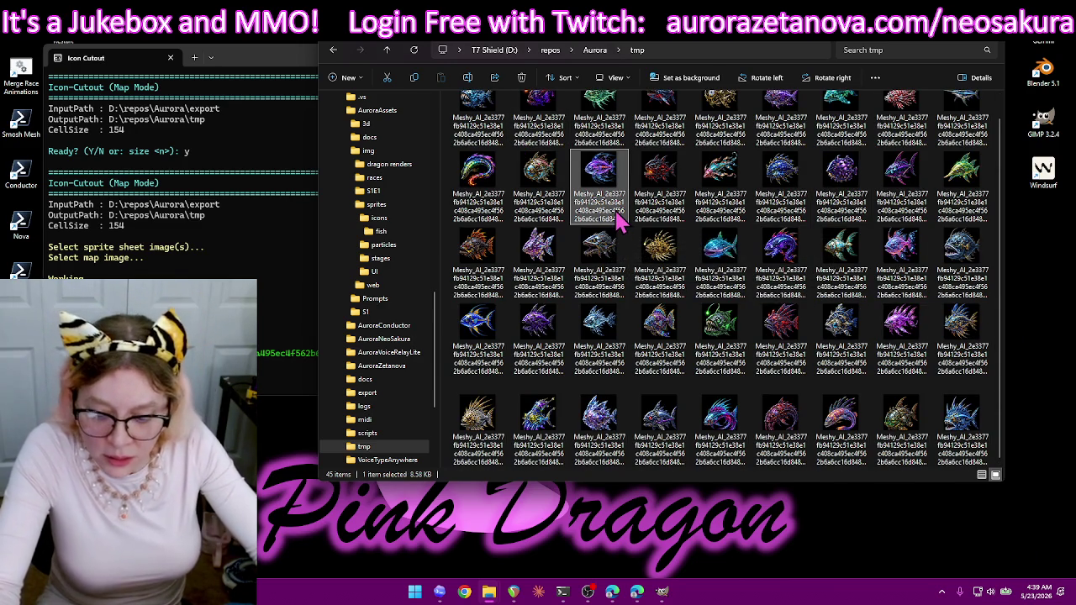
{"action": "key", "text": "ctrl+a"}
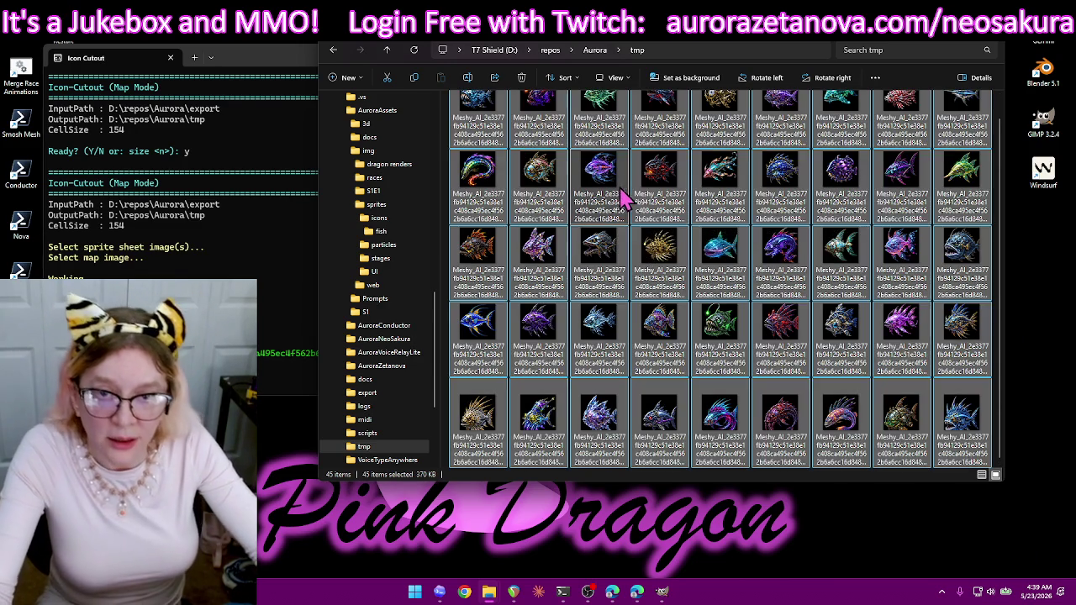
{"action": "left_click_drag", "start_coordinate": [481, 194], "coordinate": [412, 241]}
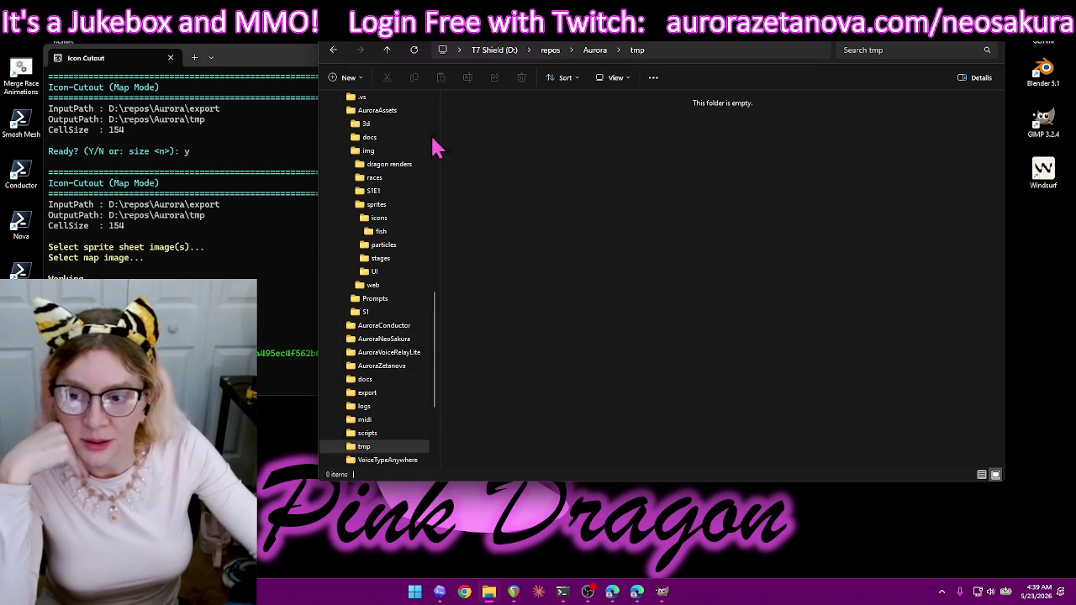
{"action": "left_click", "coordinate": [260, 330]}
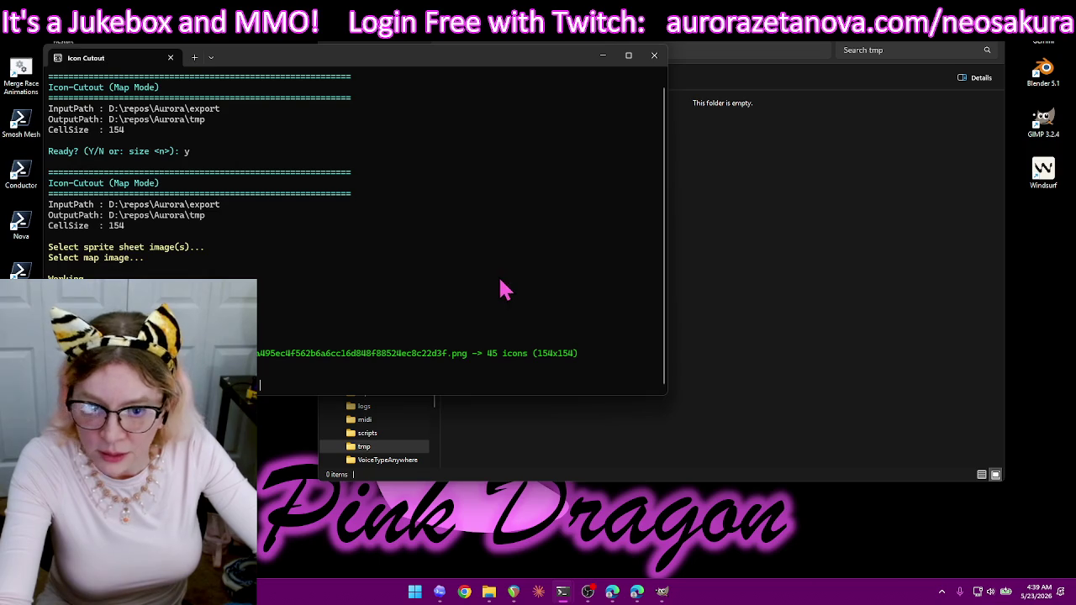
{"action": "left_click", "coordinate": [460, 386]}
- Answer yes, then pick the next fish sprite sheet and map1.png as the center map
{"action": "key", "text": "Return"}
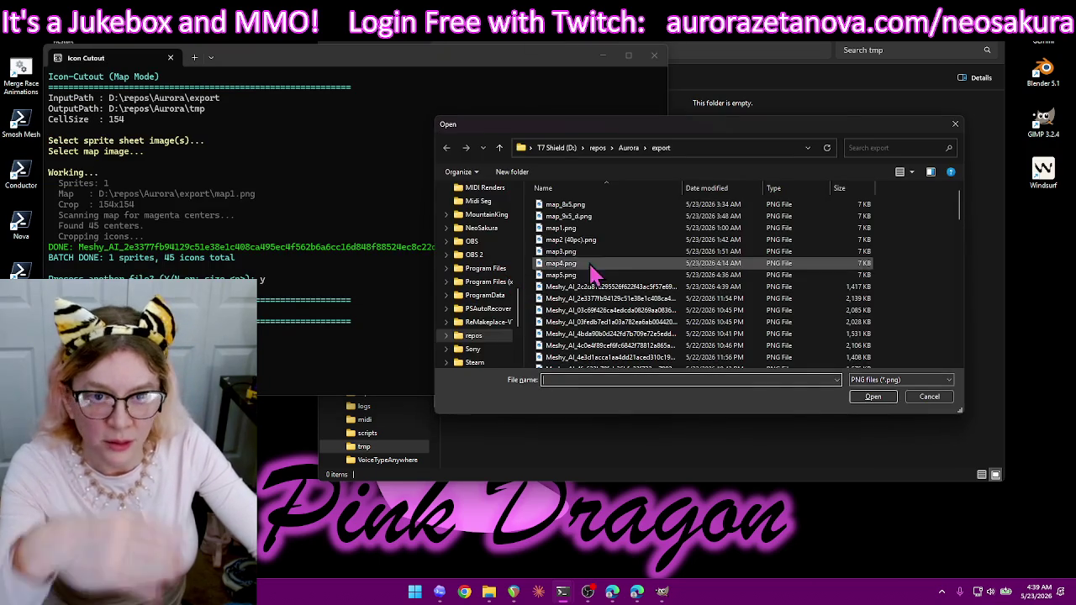
{"action": "double_click", "coordinate": [641, 289]}
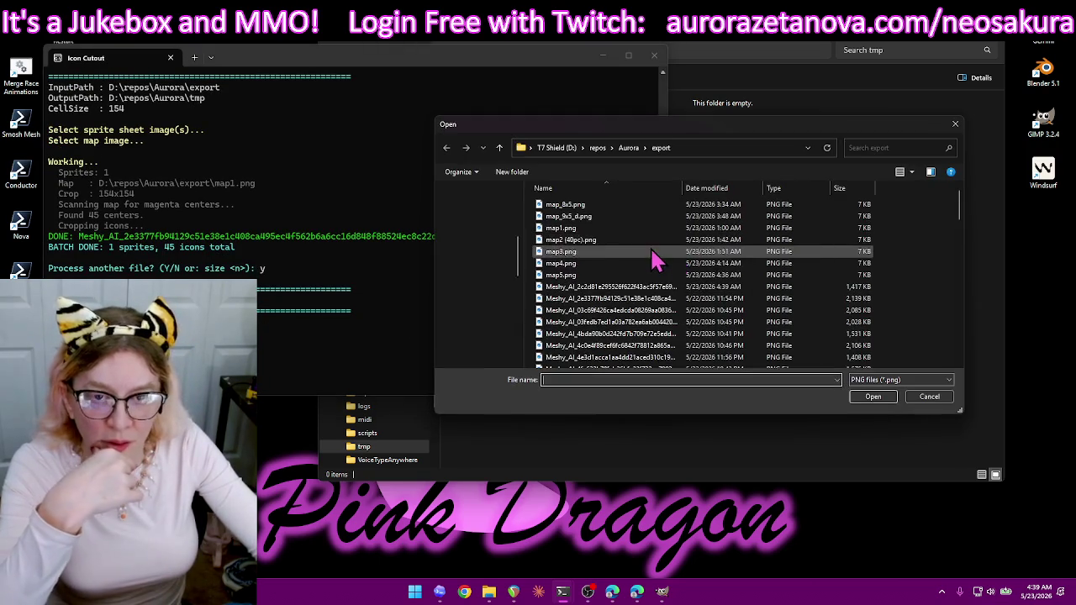
{"action": "double_click", "coordinate": [589, 230]}
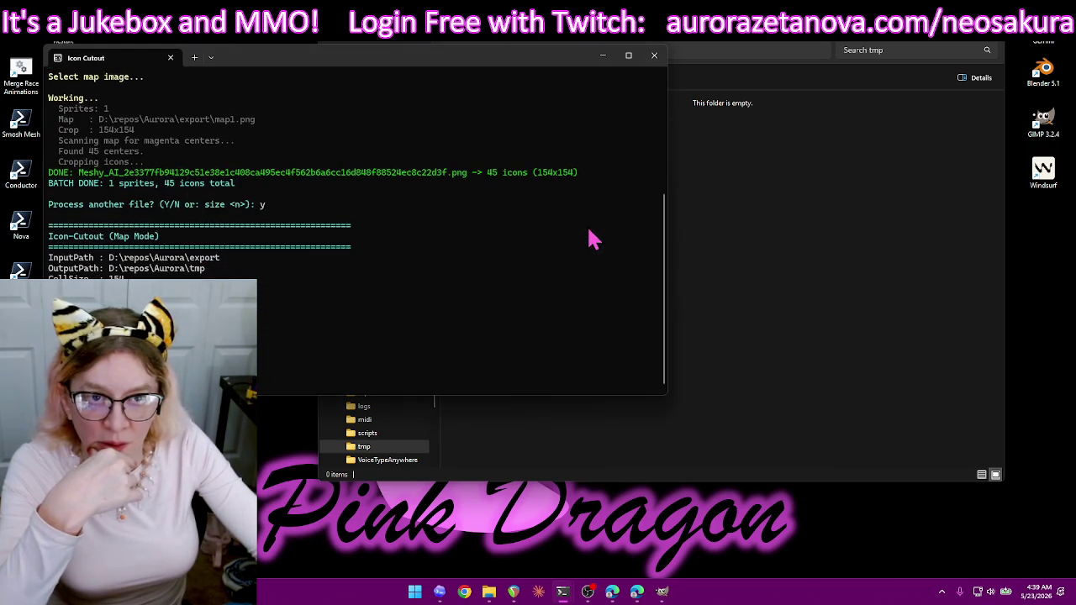
{"action": "left_click", "coordinate": [782, 42]}
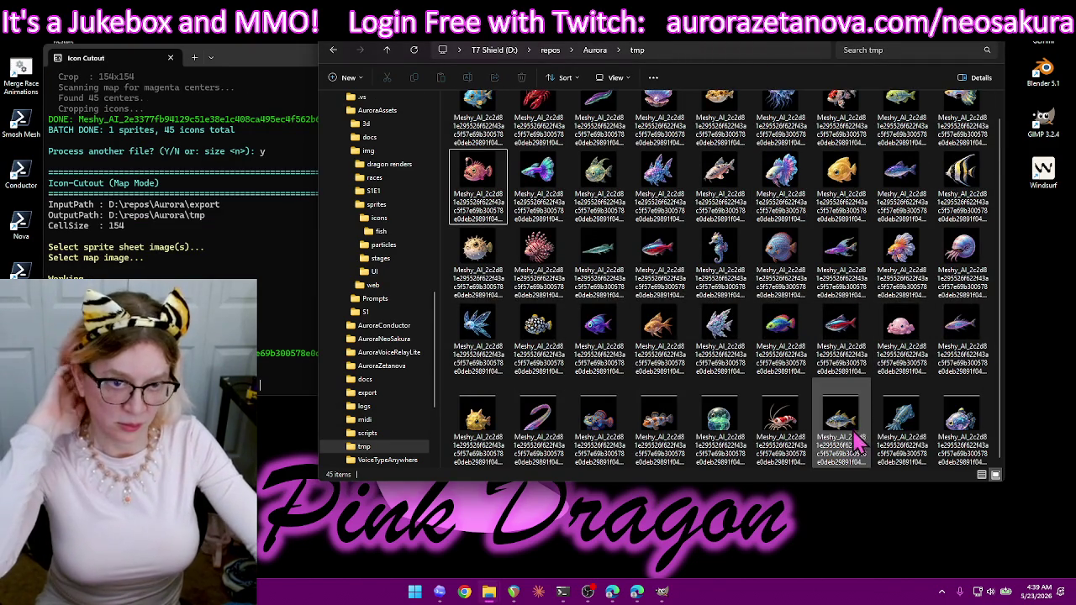
- Move the first four rows (36 icons) into the fish folder, replacing same-named files
{"action": "scroll", "coordinate": [874, 320], "scroll_direction": "up", "scroll_amount": 1}
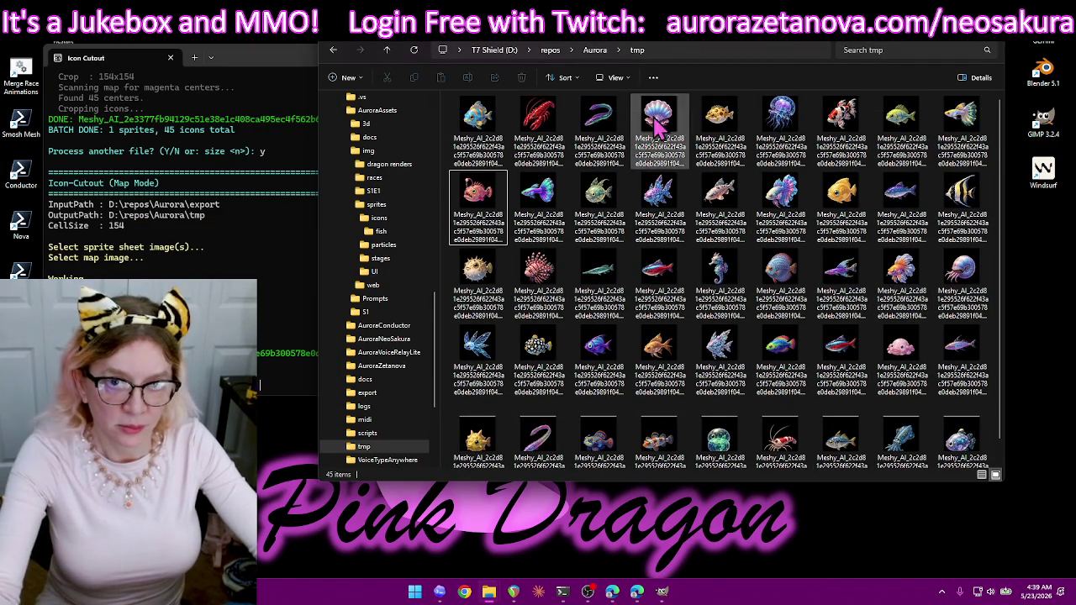
{"action": "left_click", "coordinate": [479, 113]}
{"action": "left_click", "coordinate": [963, 366], "text": "shift"}
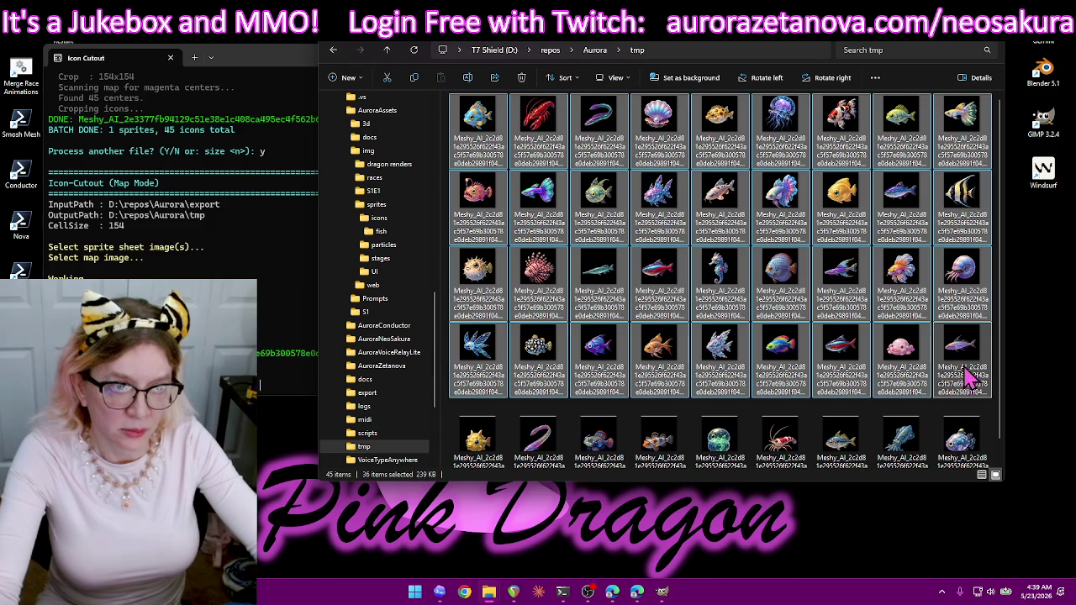
{"action": "left_click_drag", "start_coordinate": [484, 122], "coordinate": [414, 243]}
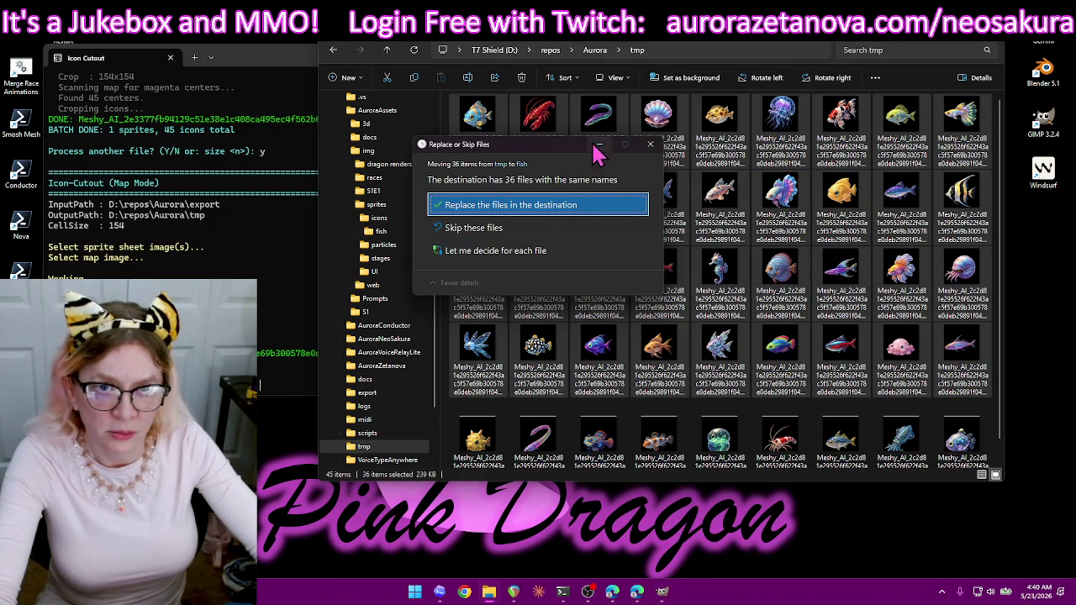
{"action": "left_click_drag", "start_coordinate": [566, 150], "coordinate": [654, 178]}
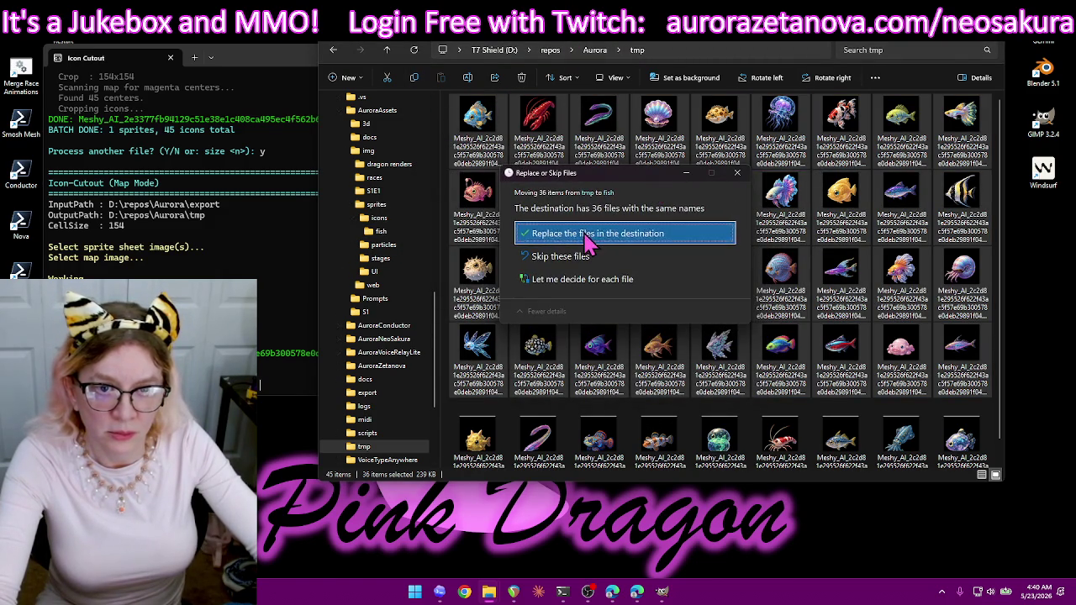
{"action": "left_click", "coordinate": [589, 236]}
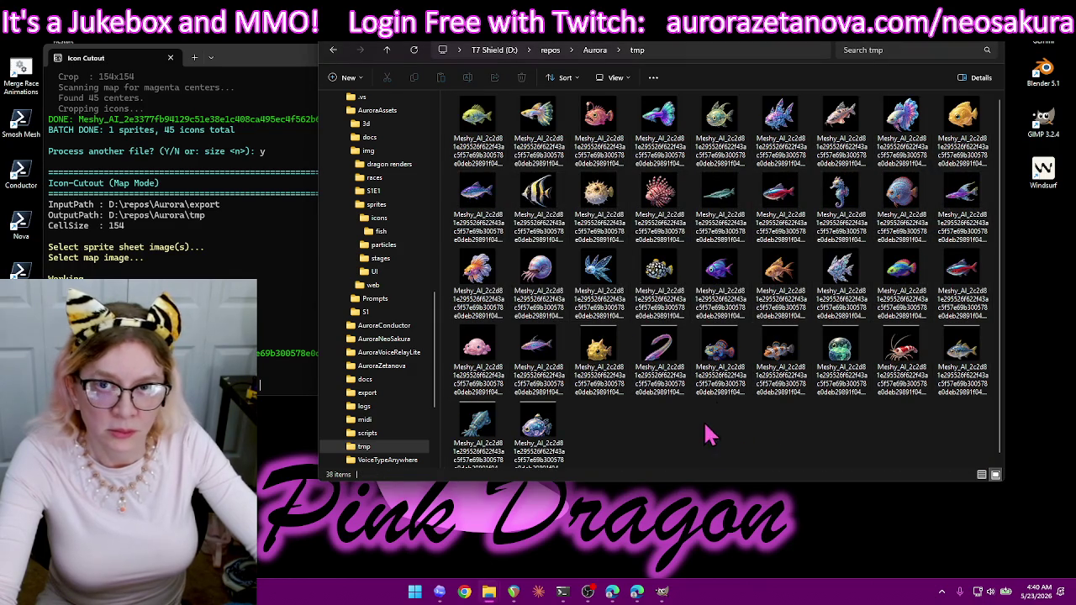
- Refresh tmp and delete the nine leftover icons
{"action": "left_click", "coordinate": [413, 55]}
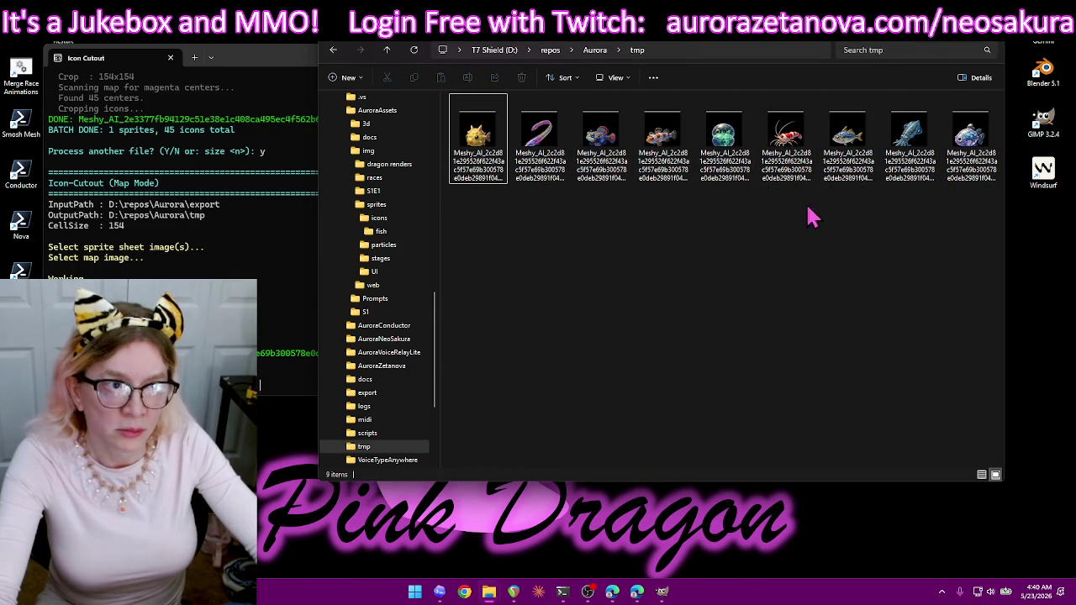
{"action": "left_click_drag", "start_coordinate": [450, 257], "coordinate": [985, 143]}
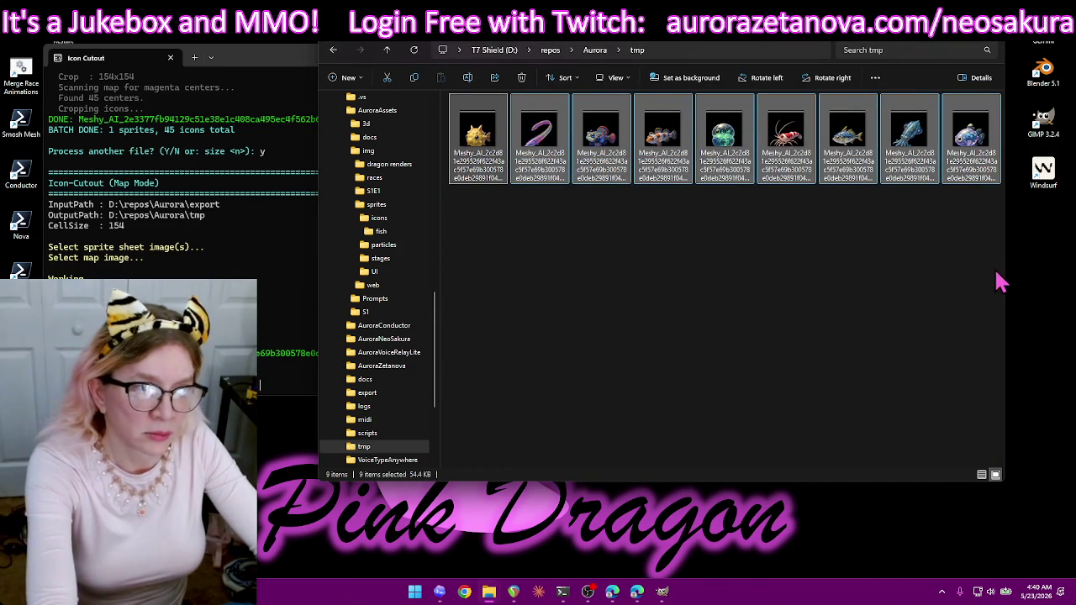
{"action": "key", "text": "Delete"}
{"action": "left_click", "coordinate": [300, 372]}
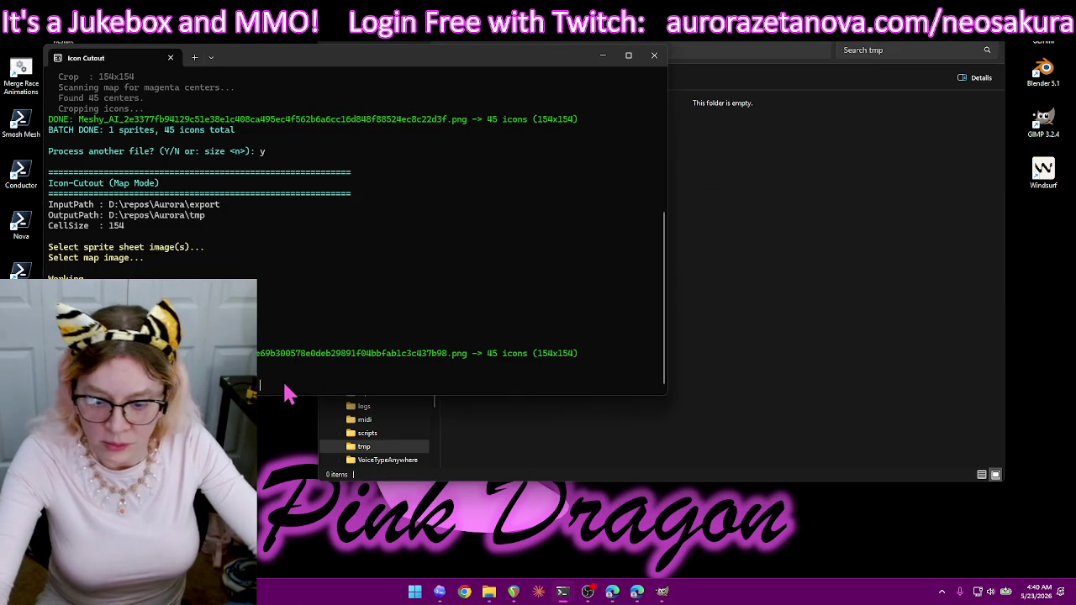
- Answer y and choose the fish sprite sheet with map5.png as the centre map
{"action": "type", "text": "y"}
{"action": "key", "text": "Return"}
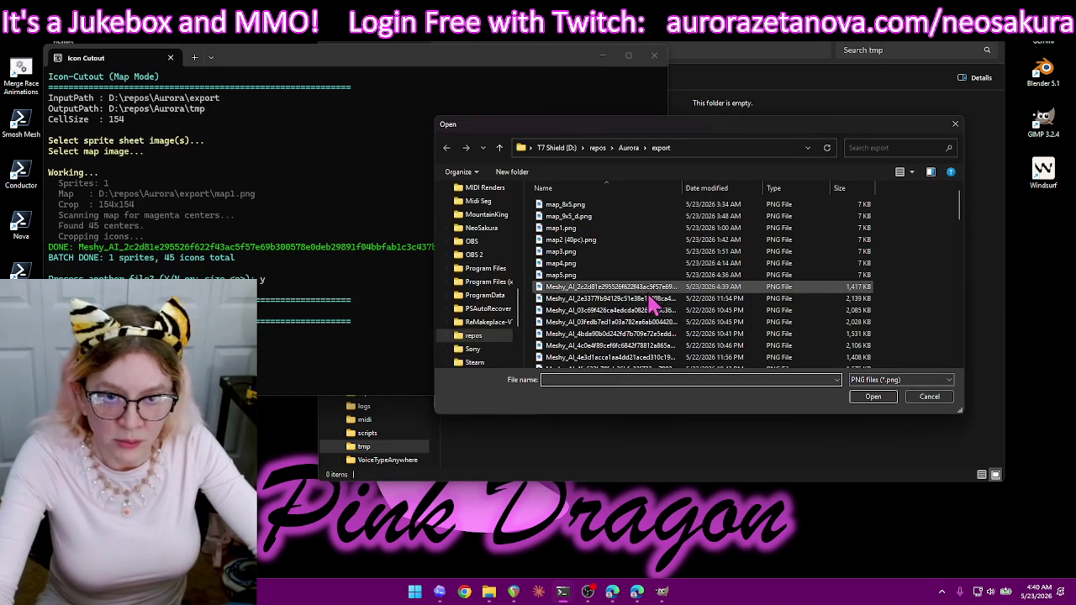
{"action": "double_click", "coordinate": [653, 289]}
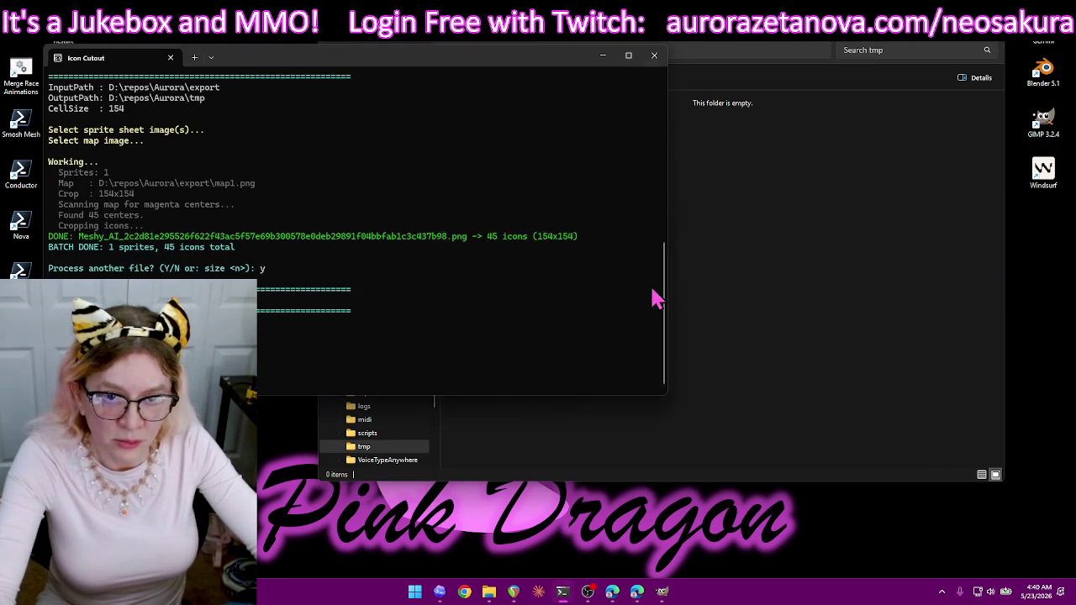
{"action": "double_click", "coordinate": [592, 276]}
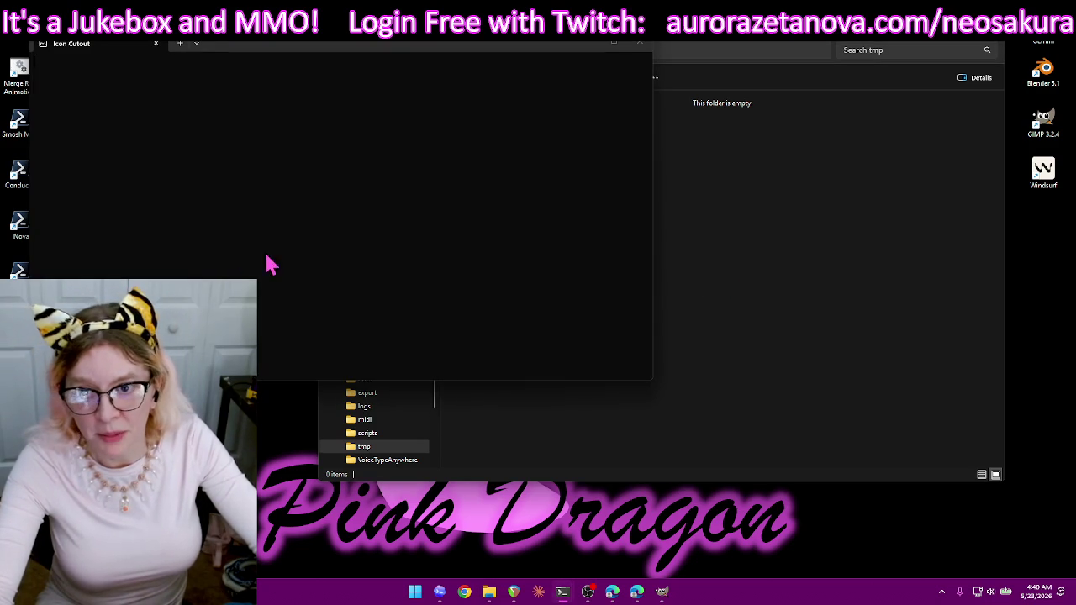
- Confirm y at the Ready prompt to start a fresh cutout run
{"action": "type", "text": "y"}
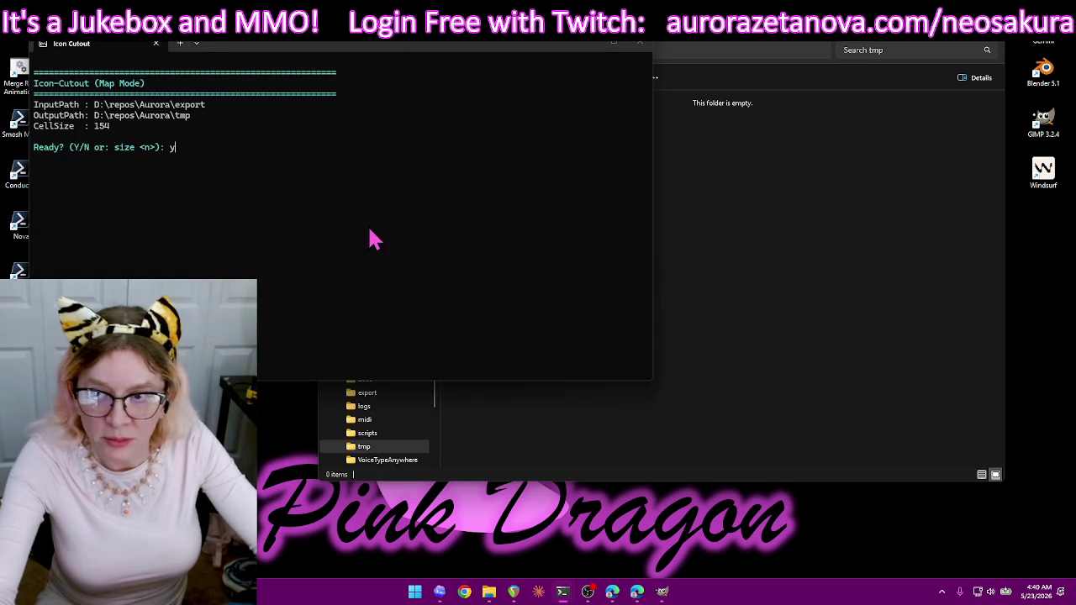
{"action": "key", "text": "Return"}
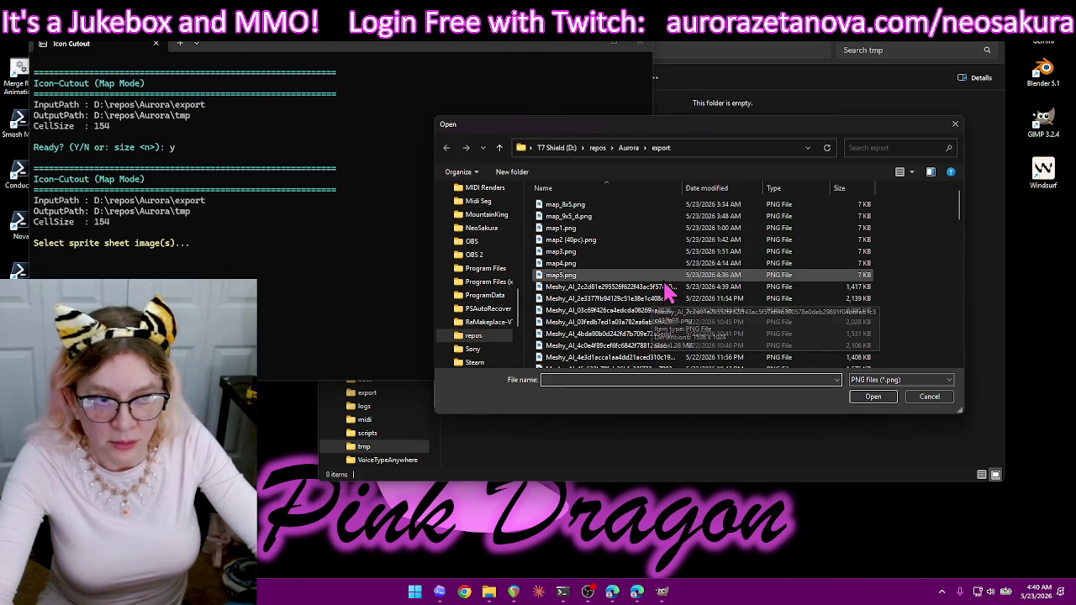
{"action": "left_click", "coordinate": [663, 592]}
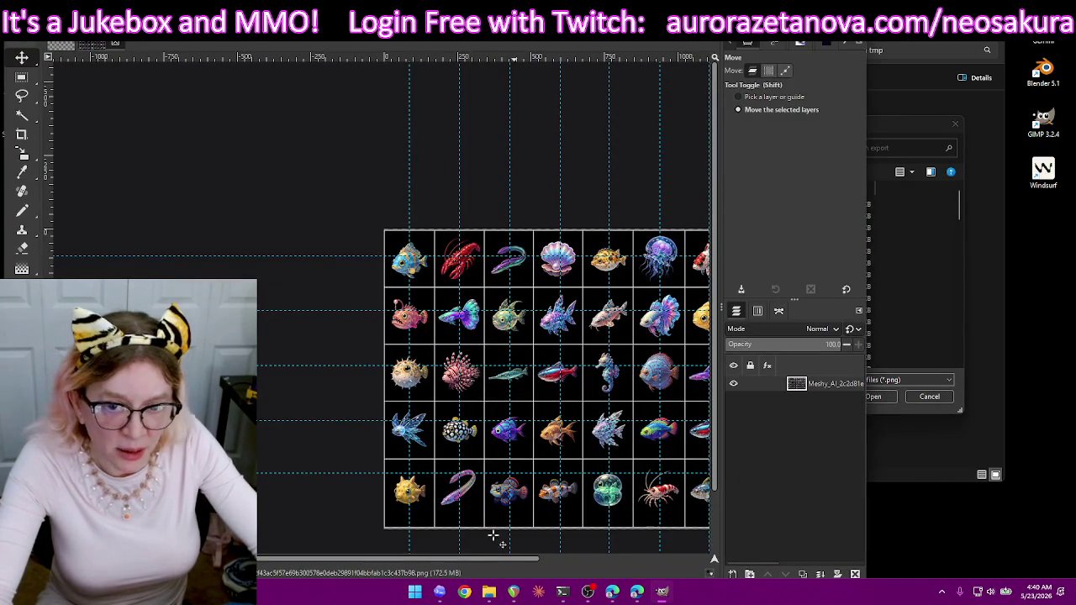
- Delete the old sprite-sheet layer and load the Meshy_AI fish sheet from the export folder as a layer
{"action": "left_click_drag", "start_coordinate": [479, 568], "coordinate": [527, 575]}
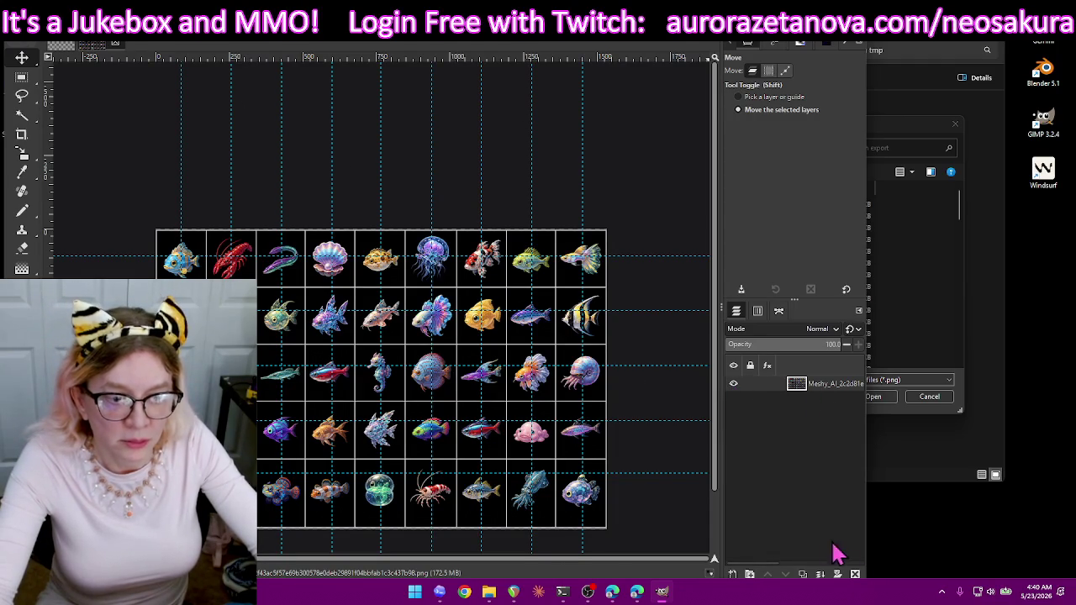
{"action": "left_click", "coordinate": [856, 574]}
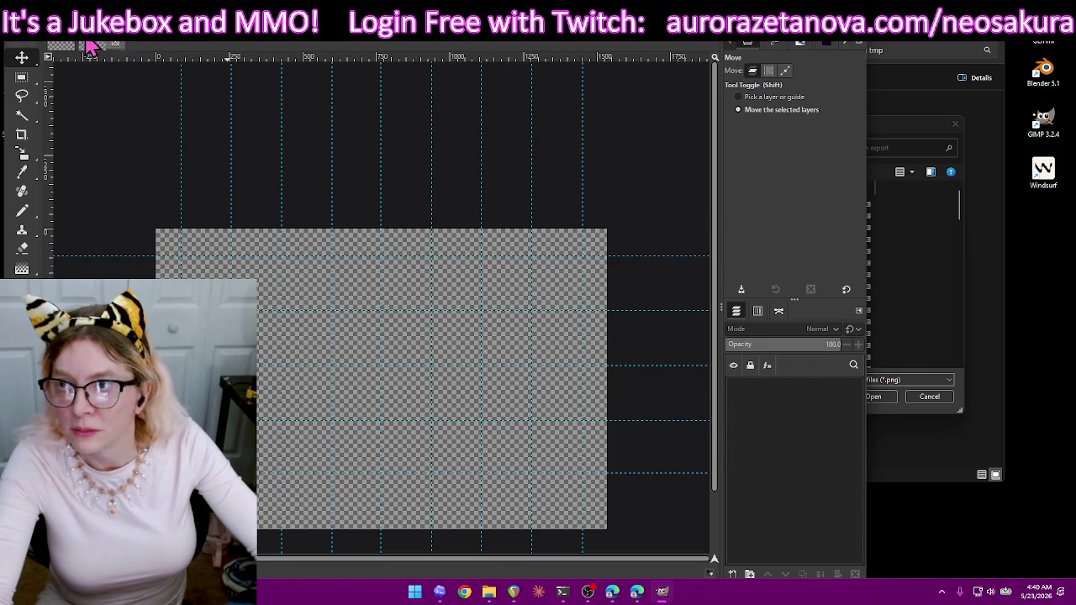
{"action": "left_click", "coordinate": [16, 42]}
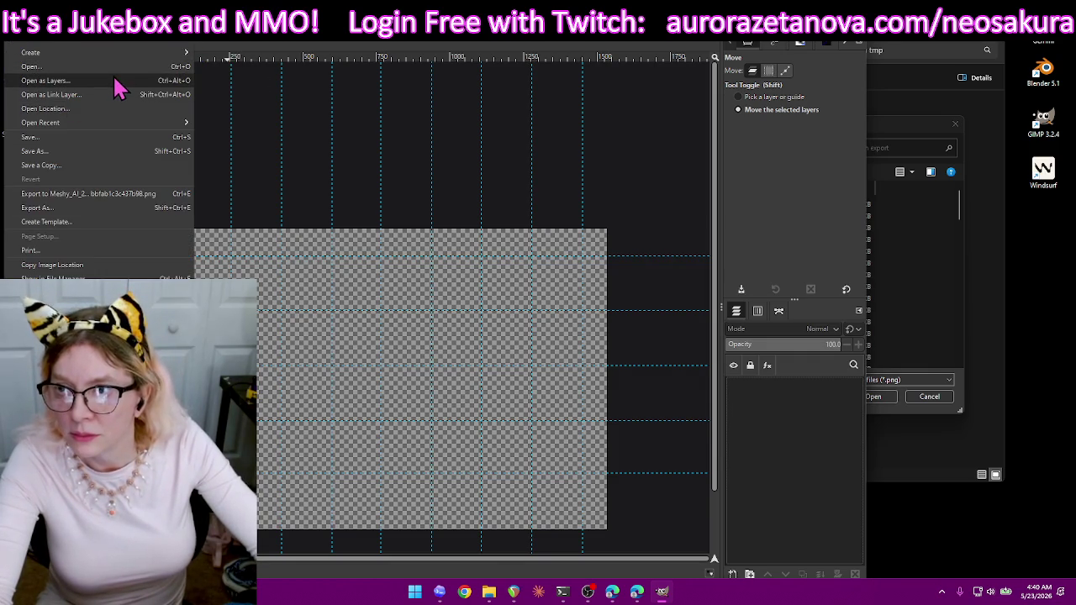
{"action": "left_click", "coordinate": [51, 80]}
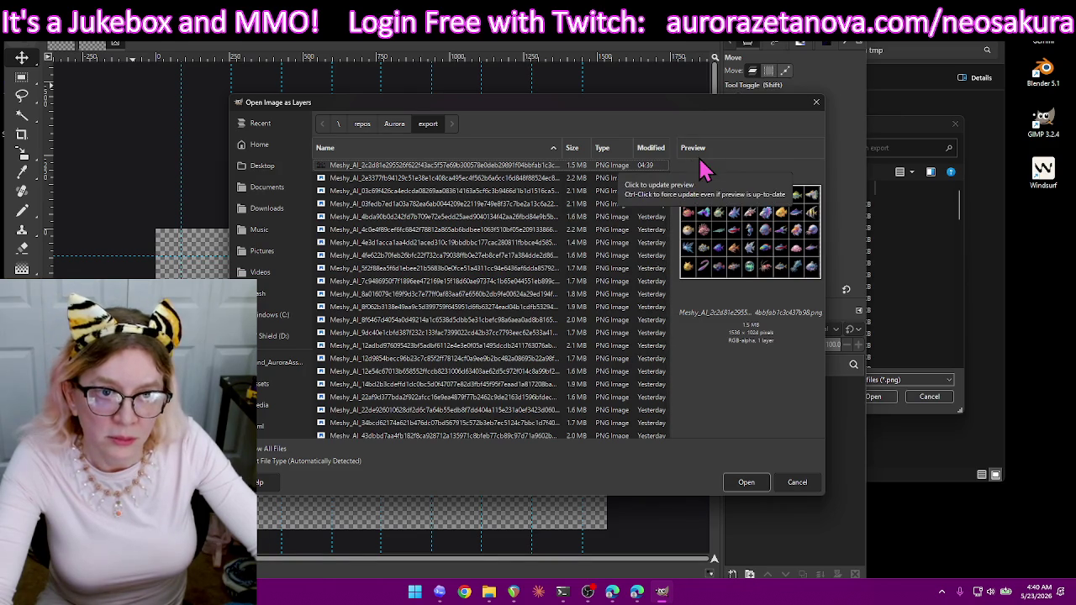
{"action": "double_click", "coordinate": [545, 166]}
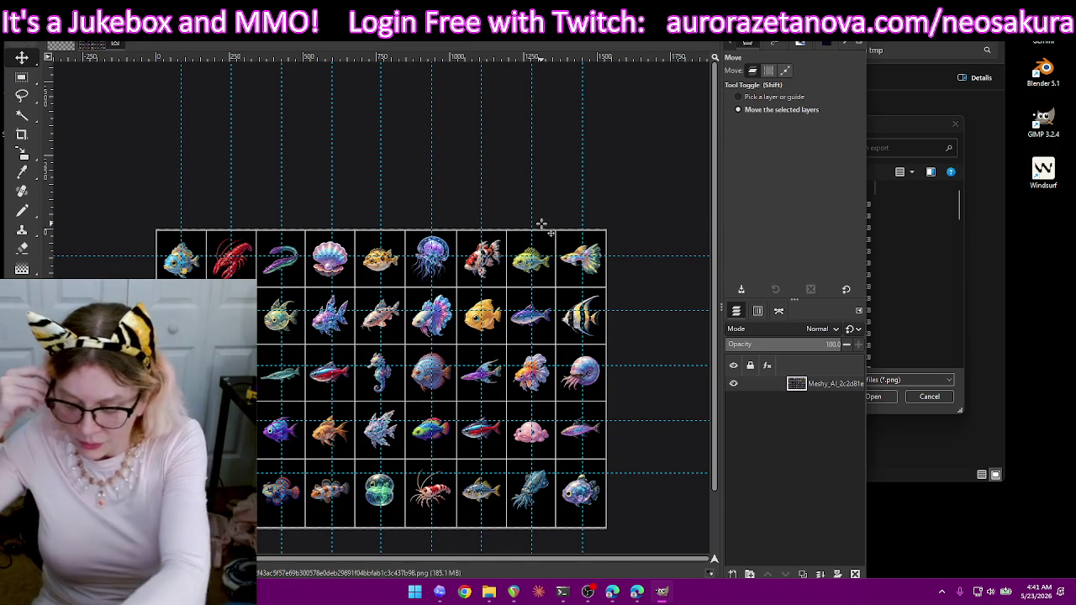
{"action": "scroll", "coordinate": [408, 149], "scroll_direction": "down", "scroll_amount": 2}
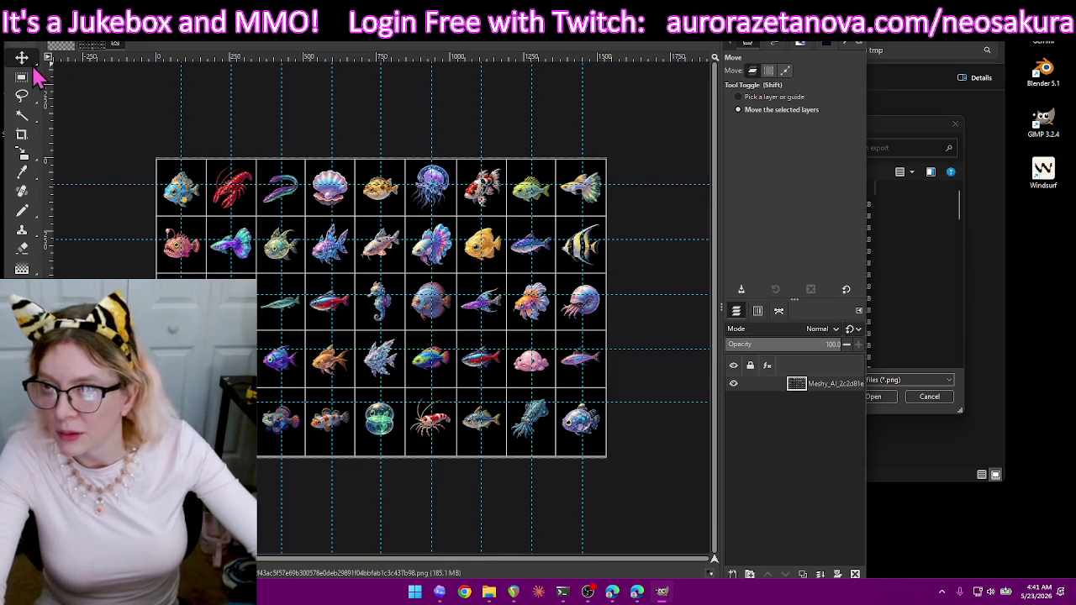
- Move the four horizontal guides down onto the centres of the fish rows
{"action": "scroll", "coordinate": [89, 211], "scroll_direction": "up", "scroll_amount": 2}
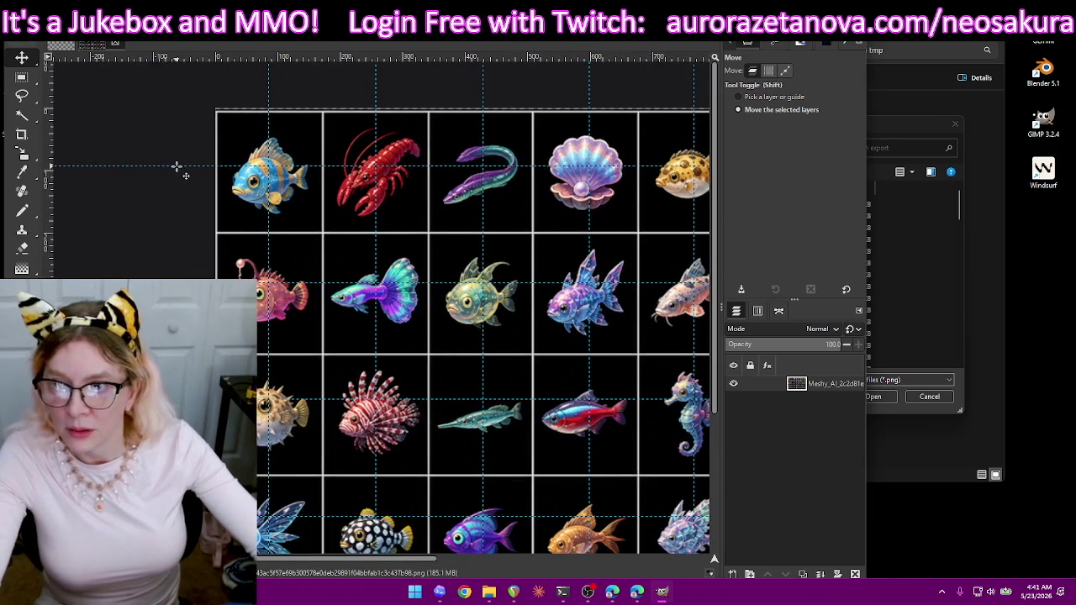
{"action": "left_click_drag", "start_coordinate": [178, 165], "coordinate": [176, 171]}
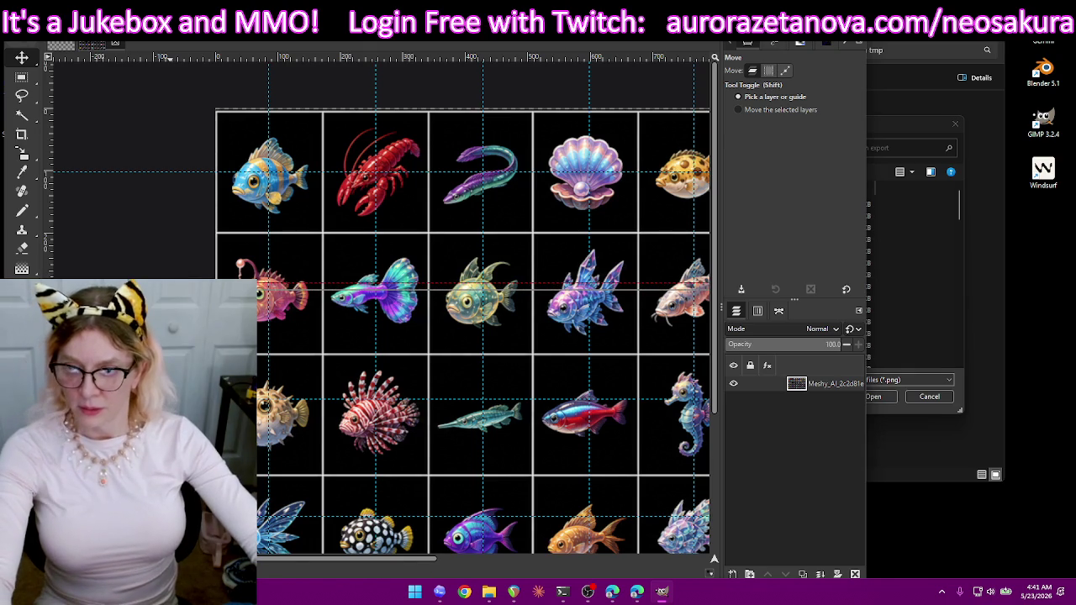
{"action": "left_click_drag", "start_coordinate": [175, 400], "coordinate": [175, 413]}
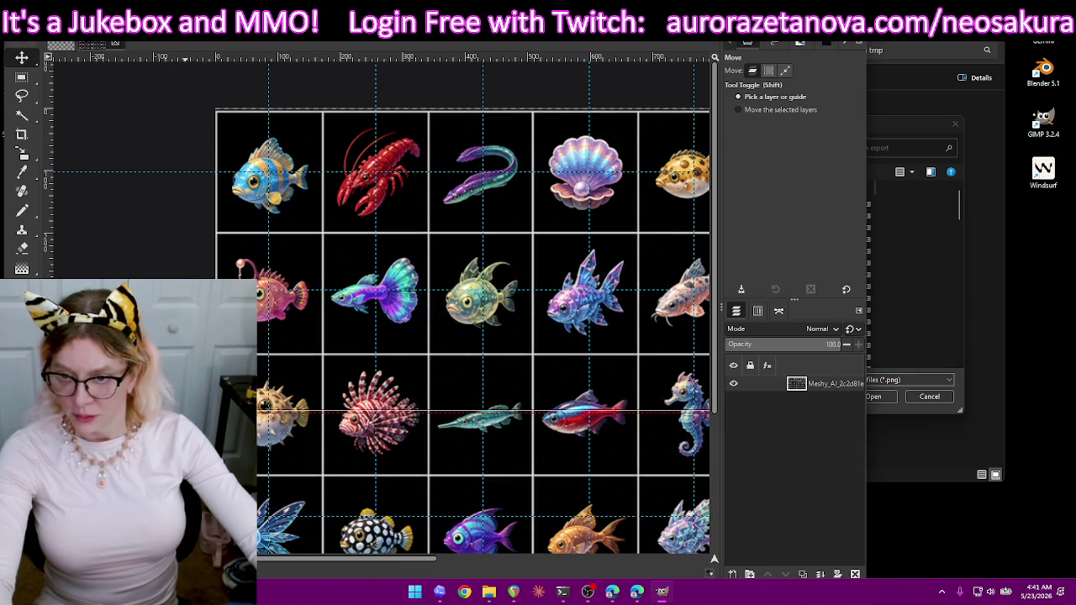
{"action": "scroll", "coordinate": [463, 308], "scroll_direction": "down", "scroll_amount": 5}
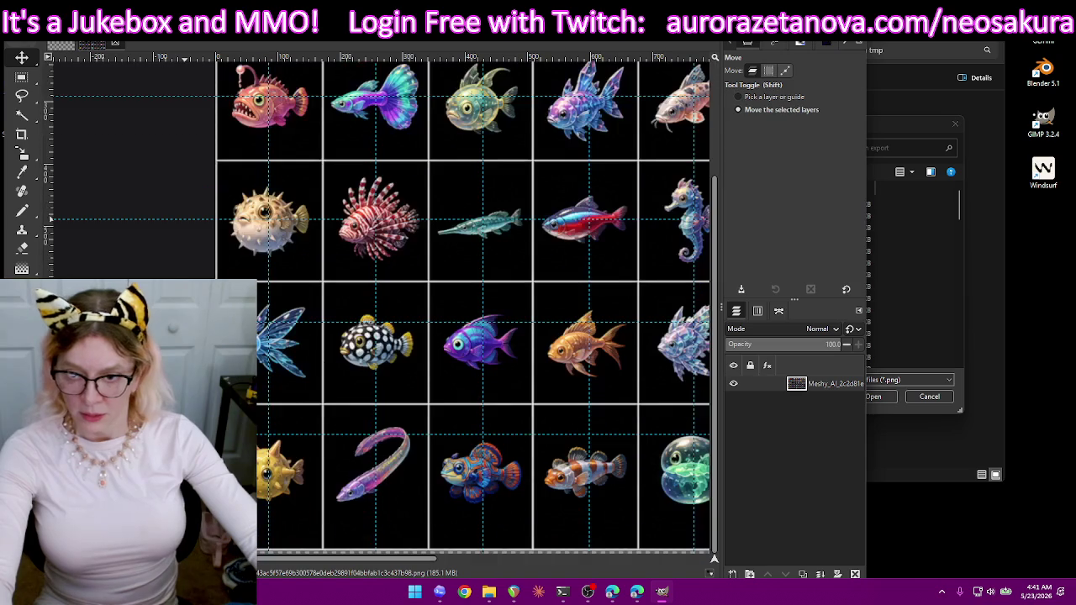
{"action": "left_click_drag", "start_coordinate": [176, 323], "coordinate": [176, 340]}
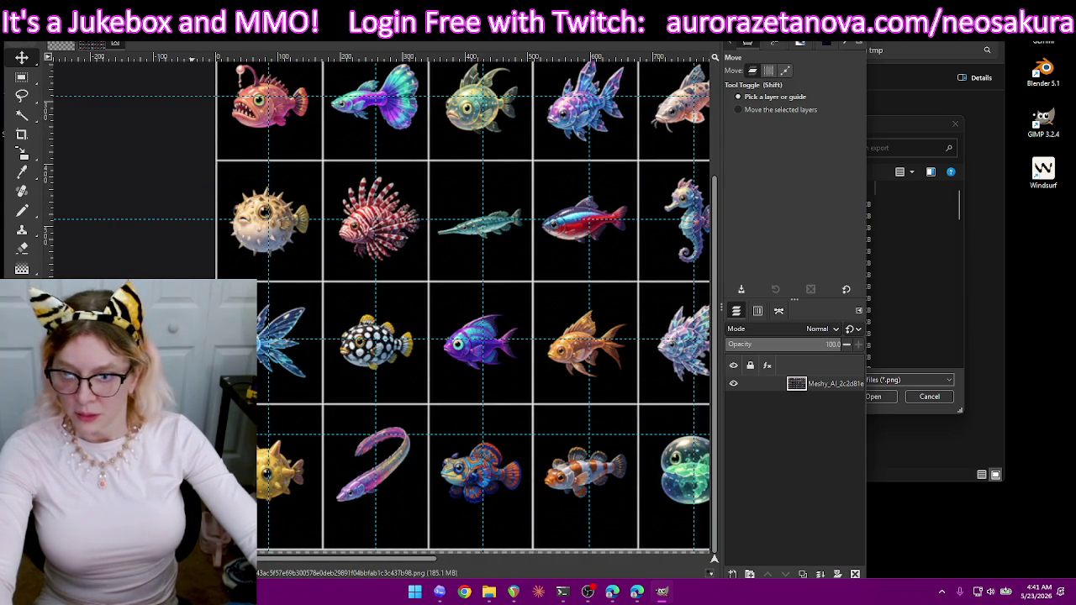
{"action": "left_click_drag", "start_coordinate": [175, 435], "coordinate": [176, 474]}
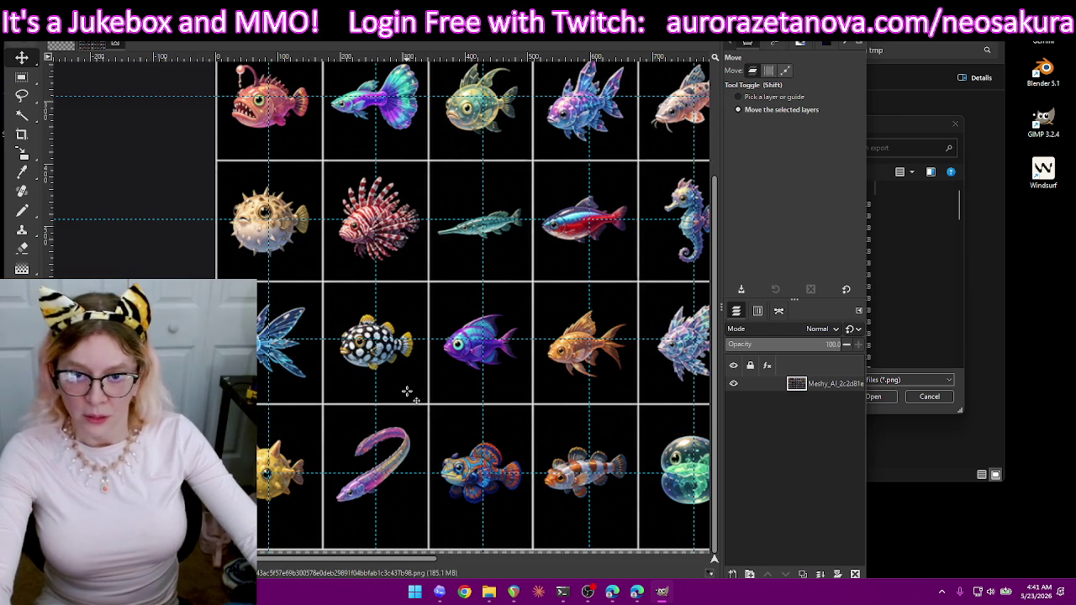
{"action": "left_click_drag", "start_coordinate": [412, 556], "coordinate": [471, 568]}
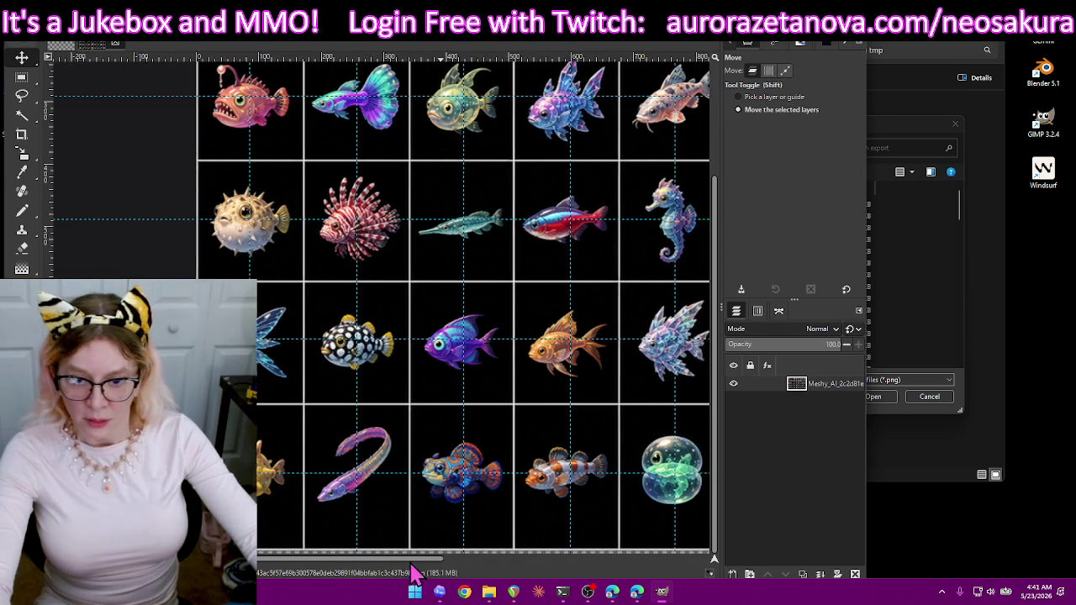
- Nudge the vertical guides onto the column centres and pan across the sheet to check alignment
{"action": "key", "text": "shift"}
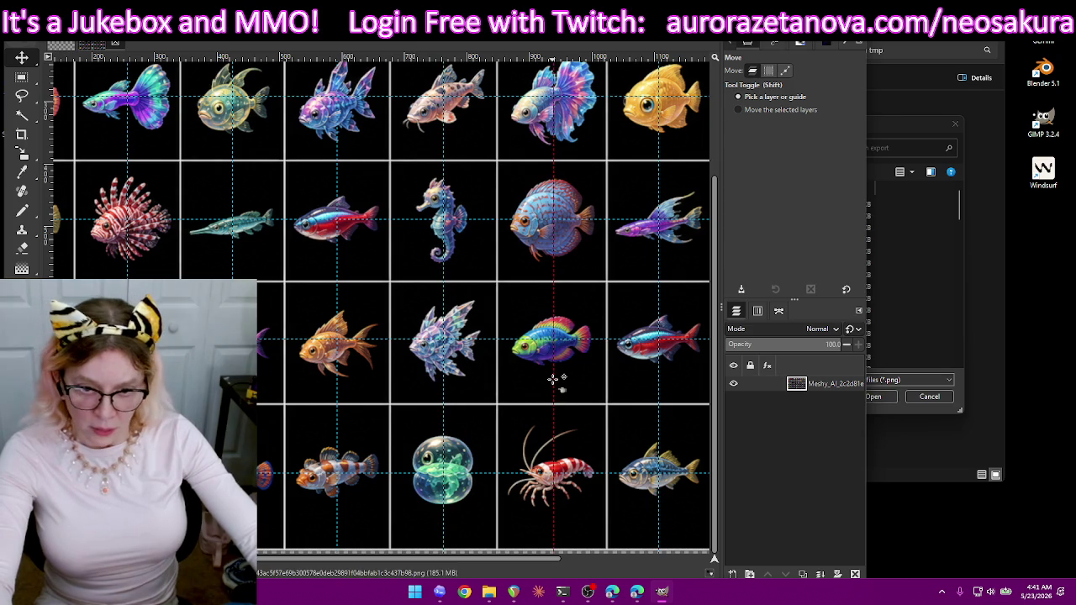
{"action": "left_click_drag", "start_coordinate": [551, 381], "coordinate": [550, 382]}
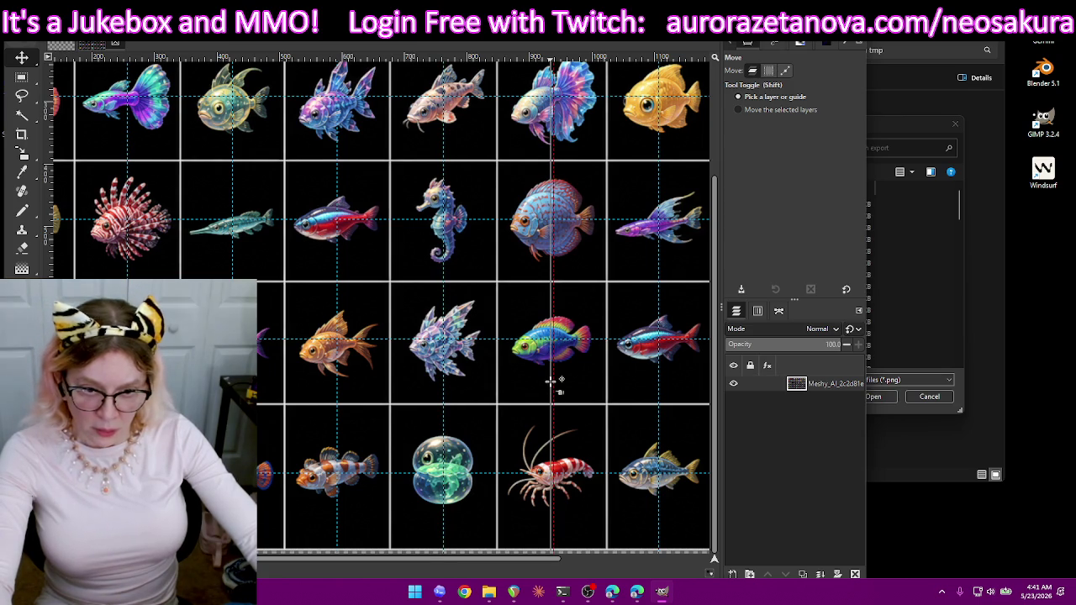
{"action": "scroll", "coordinate": [545, 577], "scroll_direction": "right", "scroll_amount": 1}
{"action": "scroll", "coordinate": [580, 576], "scroll_direction": "right", "scroll_amount": 2}
{"action": "scroll", "coordinate": [656, 574], "scroll_direction": "right", "scroll_amount": 2}
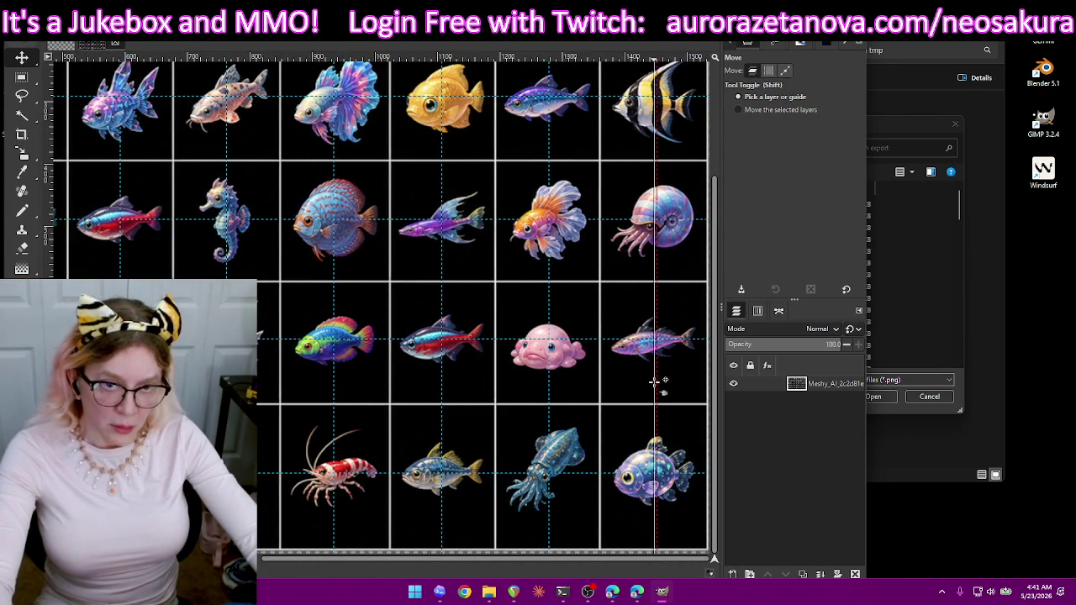
{"action": "scroll", "coordinate": [673, 328], "scroll_direction": "up", "scroll_amount": 3}
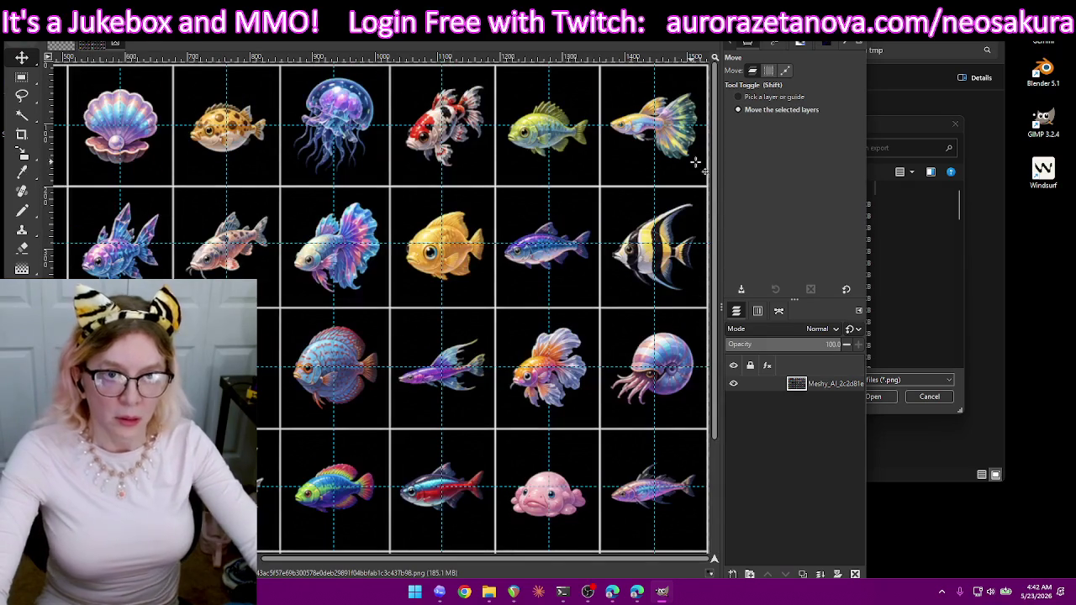
{"action": "scroll", "coordinate": [692, 241], "scroll_direction": "up", "scroll_amount": 2}
{"action": "scroll", "coordinate": [672, 278], "scroll_direction": "up", "scroll_amount": 2}
{"action": "scroll", "coordinate": [622, 378], "scroll_direction": "down", "scroll_amount": 1}
{"action": "scroll", "coordinate": [580, 481], "scroll_direction": "down", "scroll_amount": 1}
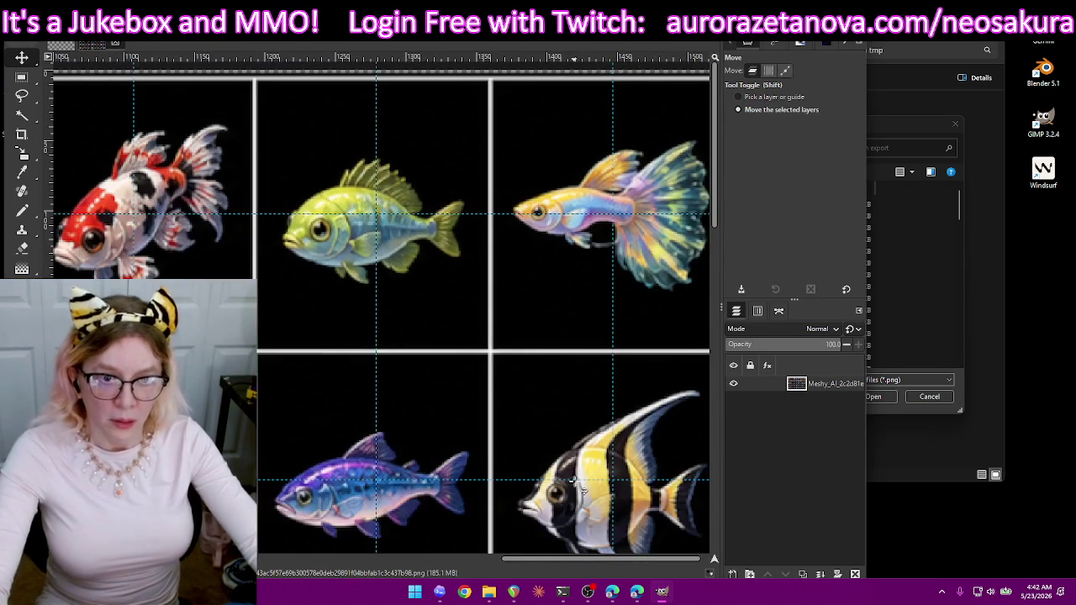
{"action": "scroll", "coordinate": [560, 565], "scroll_direction": "right", "scroll_amount": 1}
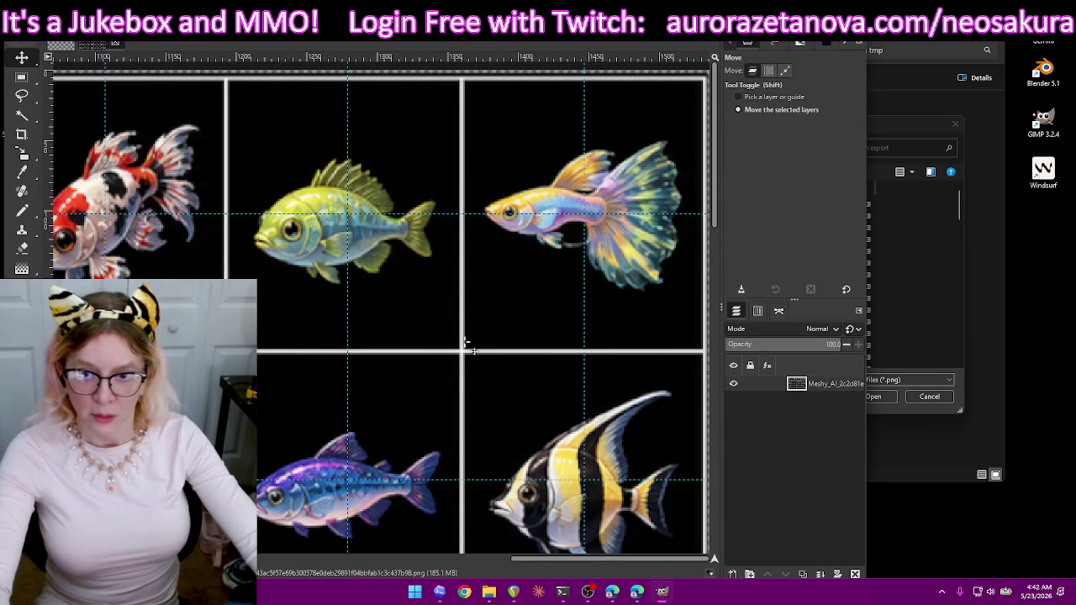
{"action": "left_click_drag", "start_coordinate": [533, 561], "coordinate": [328, 561]}
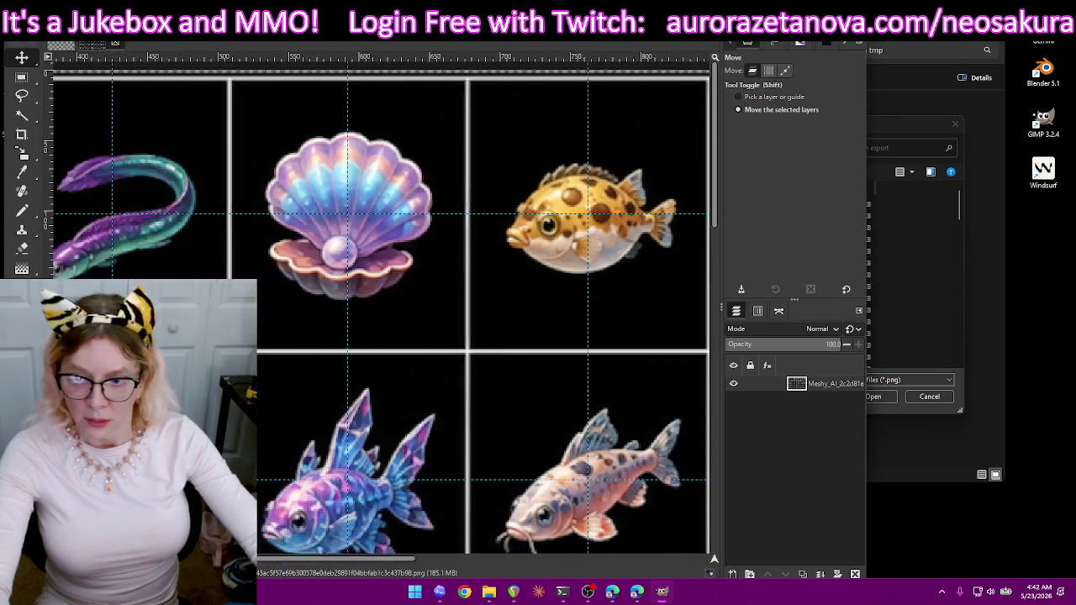
{"action": "left_click_drag", "start_coordinate": [328, 561], "coordinate": [84, 561]}
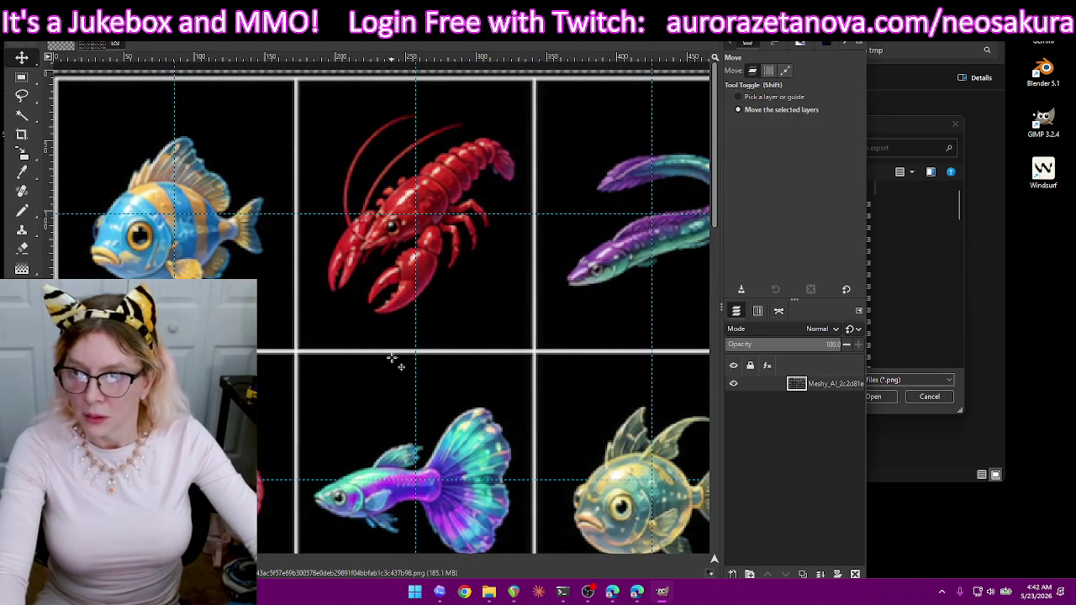
{"action": "left_click", "coordinate": [22, 211]}
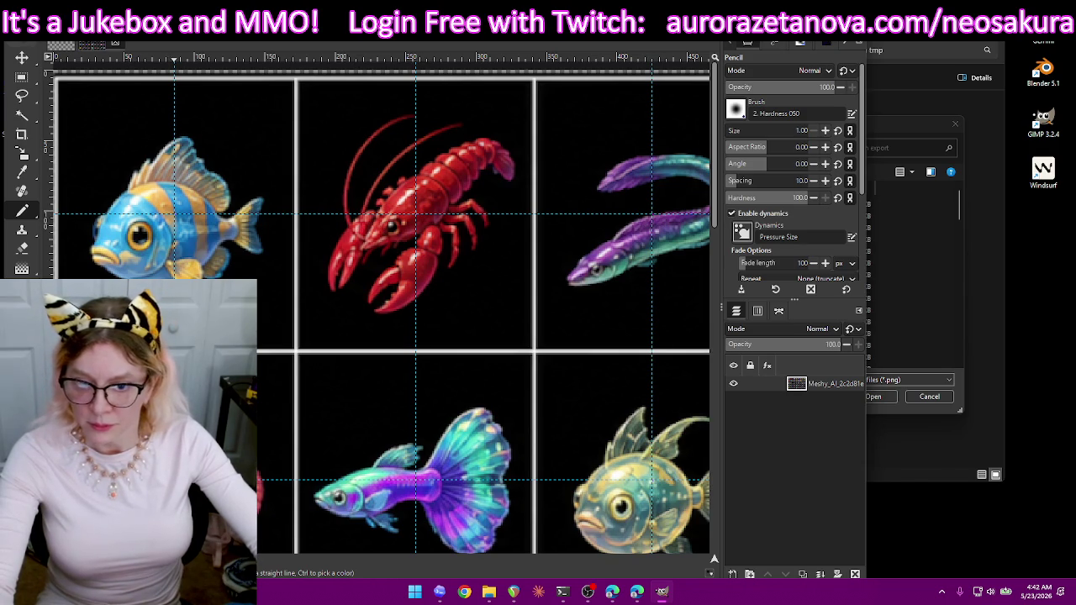
{"action": "scroll", "coordinate": [301, 374], "scroll_direction": "down", "scroll_amount": 3}
{"action": "scroll", "coordinate": [301, 375], "scroll_direction": "down", "scroll_amount": 3}
{"action": "scroll", "coordinate": [301, 374], "scroll_direction": "down", "scroll_amount": 3}
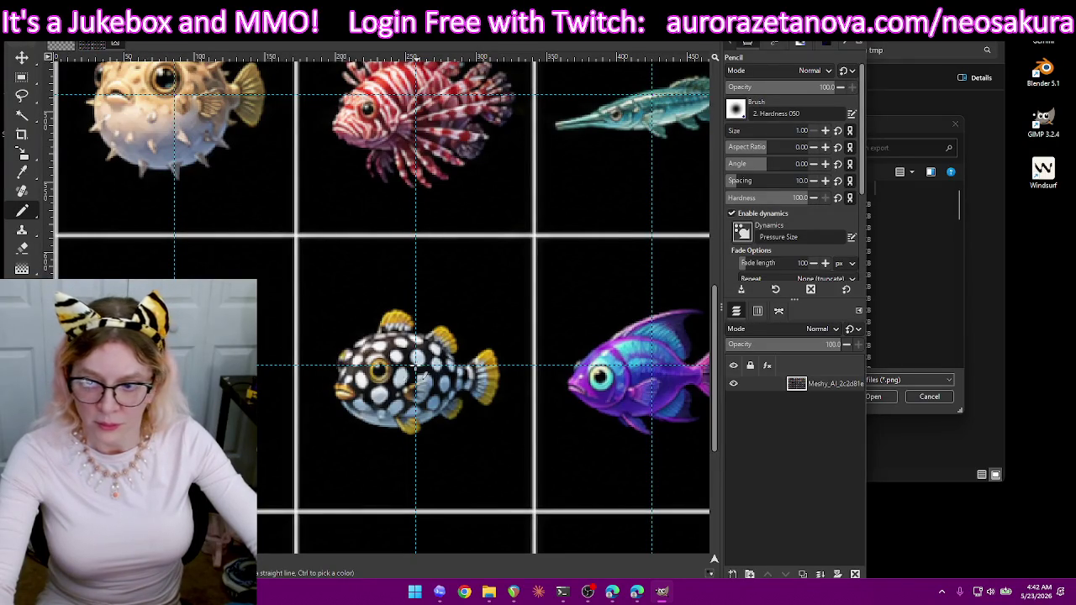
{"action": "scroll", "coordinate": [378, 303], "scroll_direction": "down", "scroll_amount": 5}
{"action": "scroll", "coordinate": [379, 303], "scroll_direction": "down", "scroll_amount": 1}
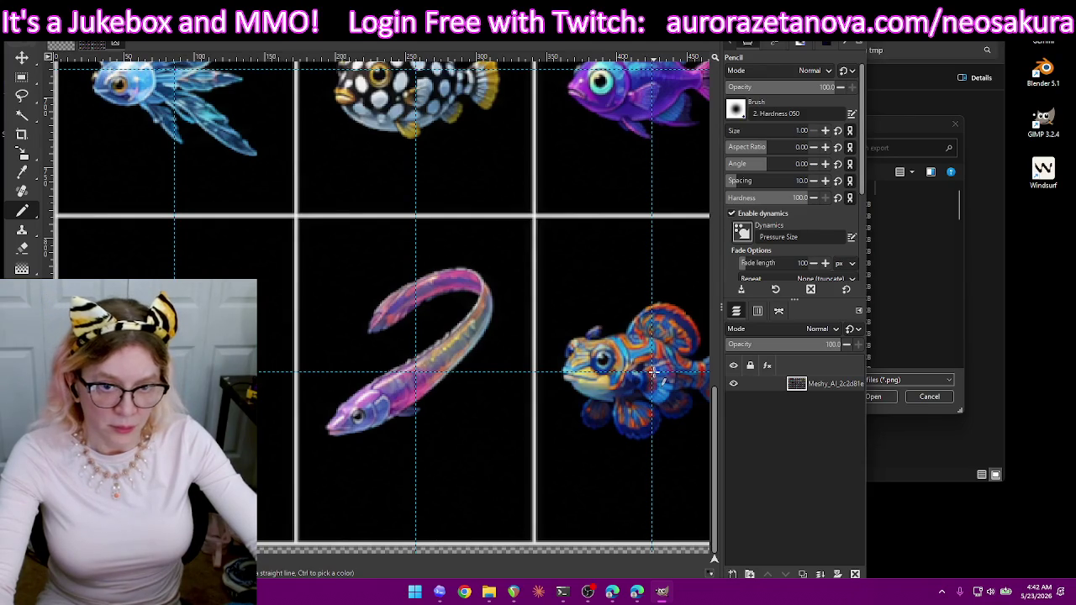
{"action": "mouse_move", "coordinate": [262, 548]}
{"action": "left_mouse_down"}
{"action": "mouse_move", "coordinate": [475, 565]}
{"action": "mouse_move", "coordinate": [467, 553]}
{"action": "left_mouse_up"}
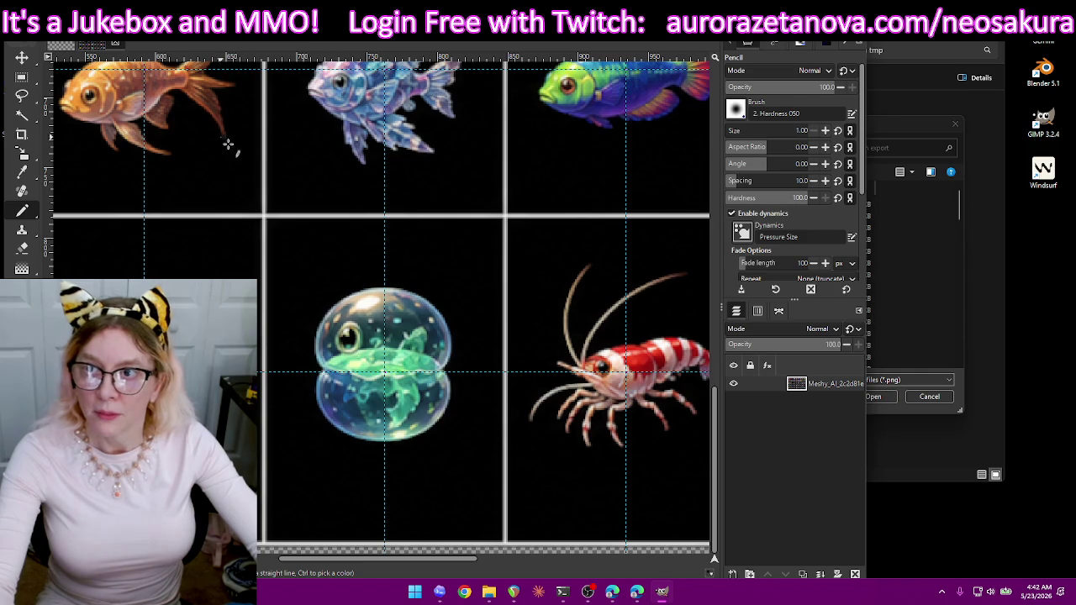
{"action": "scroll", "coordinate": [253, 221], "scroll_direction": "up", "scroll_amount": 2}
{"action": "scroll", "coordinate": [257, 252], "scroll_direction": "up", "scroll_amount": 3}
{"action": "scroll", "coordinate": [256, 253], "scroll_direction": "up", "scroll_amount": 3}
{"action": "scroll", "coordinate": [254, 255], "scroll_direction": "down", "scroll_amount": 1}
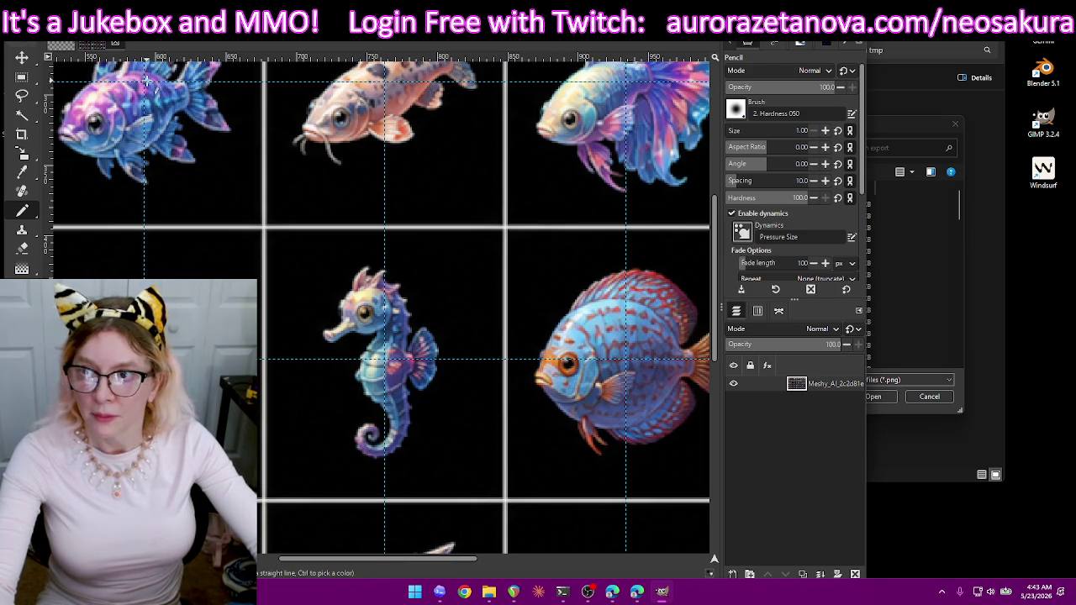
{"action": "scroll", "coordinate": [206, 132], "scroll_direction": "up", "scroll_amount": 2}
{"action": "scroll", "coordinate": [215, 143], "scroll_direction": "up", "scroll_amount": 2}
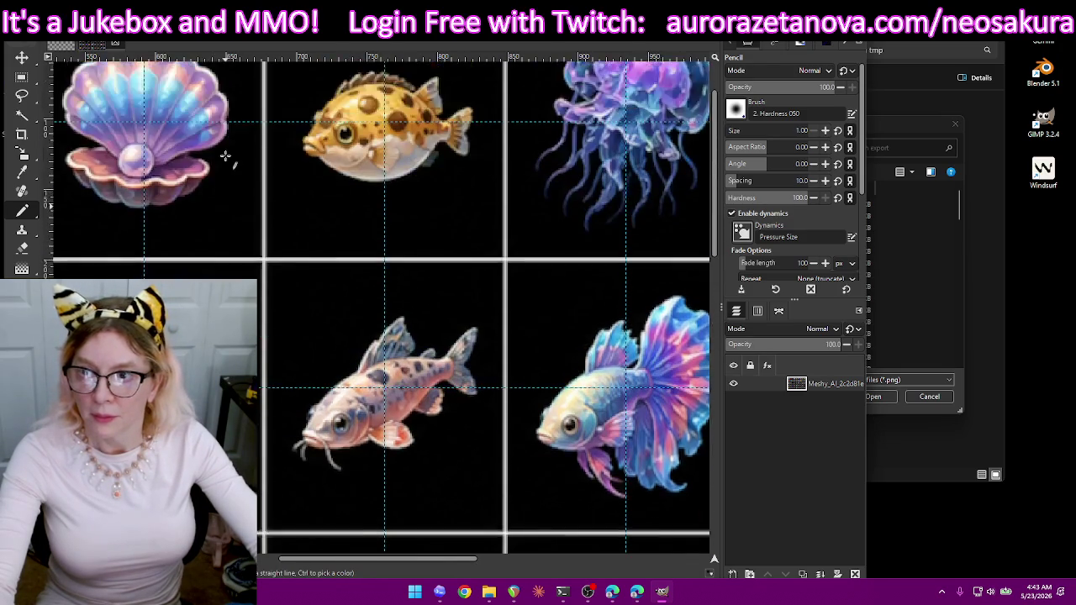
{"action": "scroll", "coordinate": [226, 159], "scroll_direction": "up", "scroll_amount": 2}
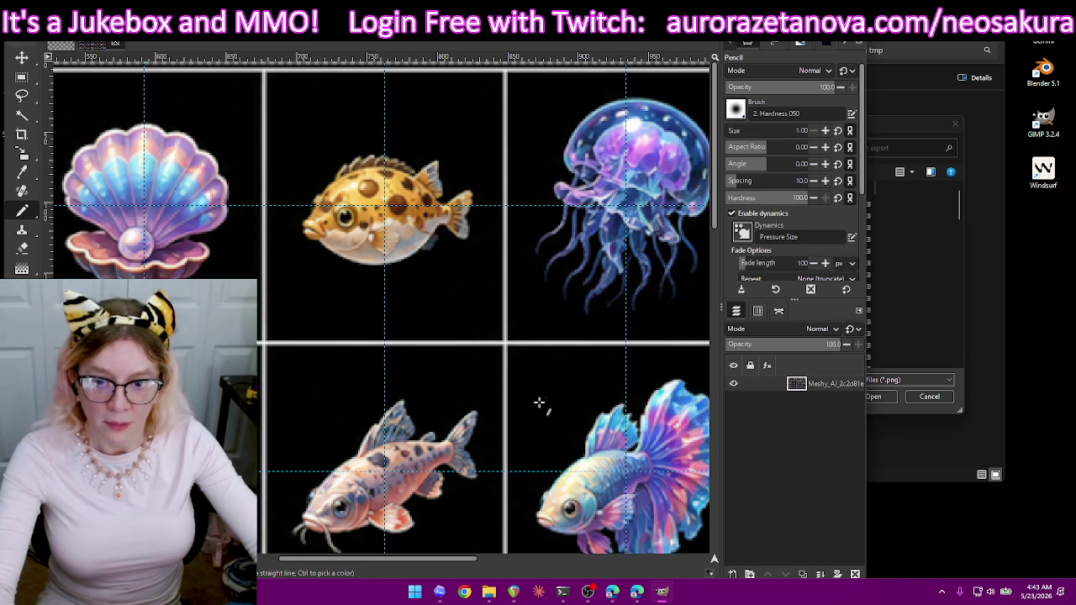
{"action": "scroll", "coordinate": [446, 561], "scroll_direction": "right", "scroll_amount": 1}
{"action": "left_click_drag", "start_coordinate": [447, 560], "coordinate": [660, 559]}
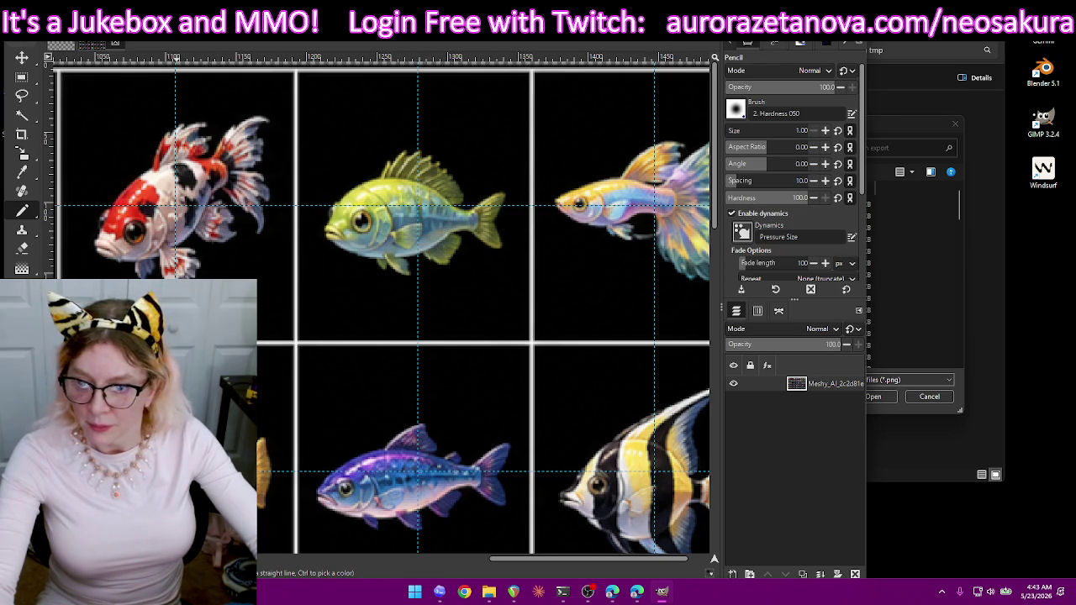
{"action": "scroll", "coordinate": [187, 182], "scroll_direction": "down", "scroll_amount": 2}
{"action": "scroll", "coordinate": [186, 182], "scroll_direction": "down", "scroll_amount": 5}
{"action": "scroll", "coordinate": [186, 182], "scroll_direction": "down", "scroll_amount": 5}
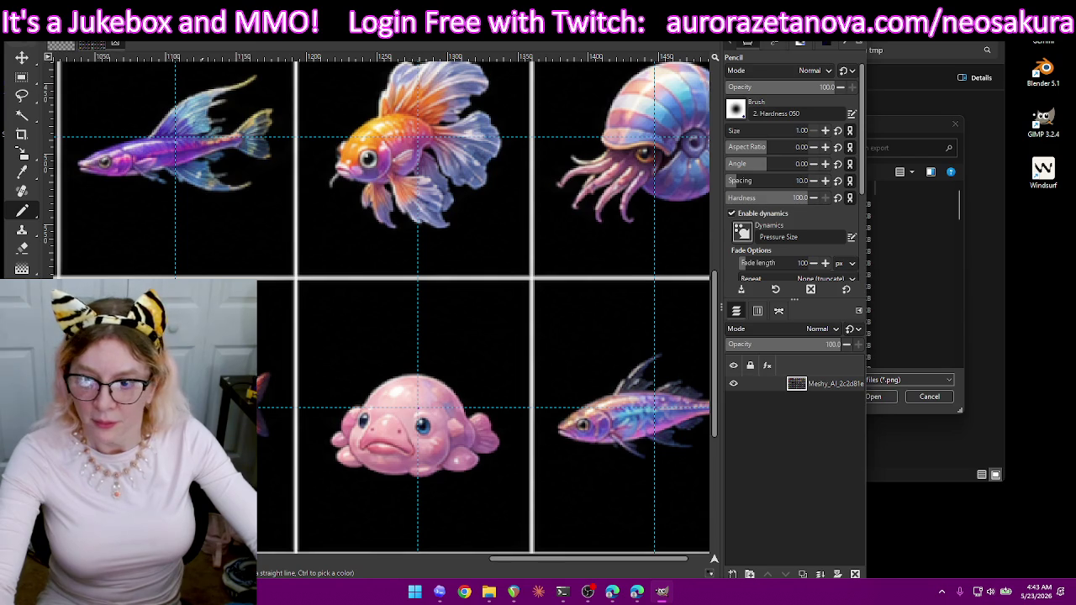
{"action": "scroll", "coordinate": [303, 413], "scroll_direction": "down", "scroll_amount": 3}
{"action": "scroll", "coordinate": [336, 413], "scroll_direction": "down", "scroll_amount": 3}
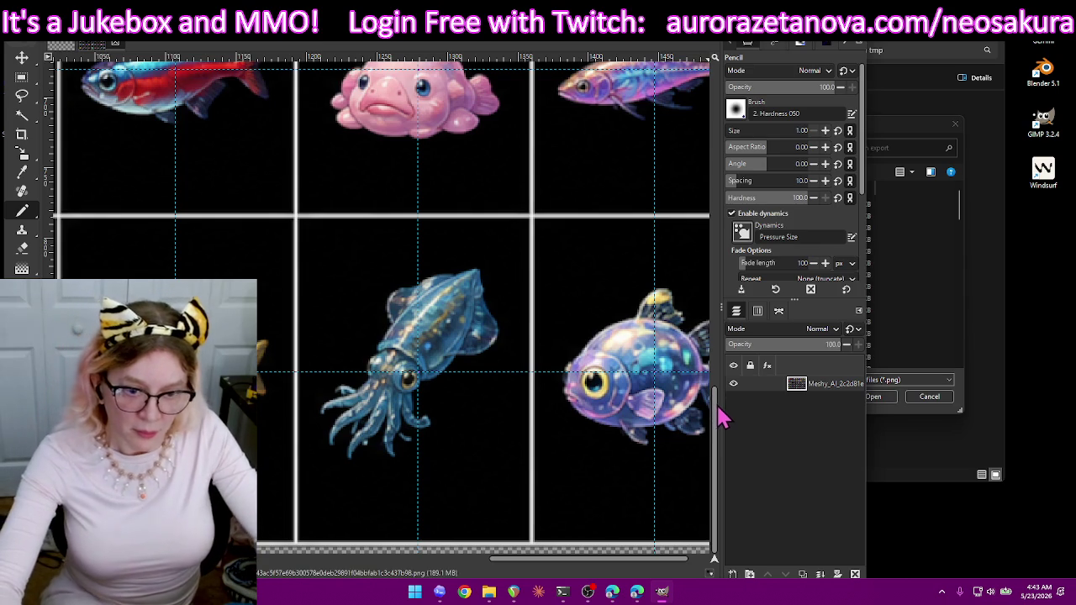
{"action": "scroll", "coordinate": [517, 384], "scroll_direction": "up", "scroll_amount": 5}
{"action": "scroll", "coordinate": [533, 288], "scroll_direction": "up", "scroll_amount": 5}
{"action": "scroll", "coordinate": [547, 236], "scroll_direction": "up", "scroll_amount": 5}
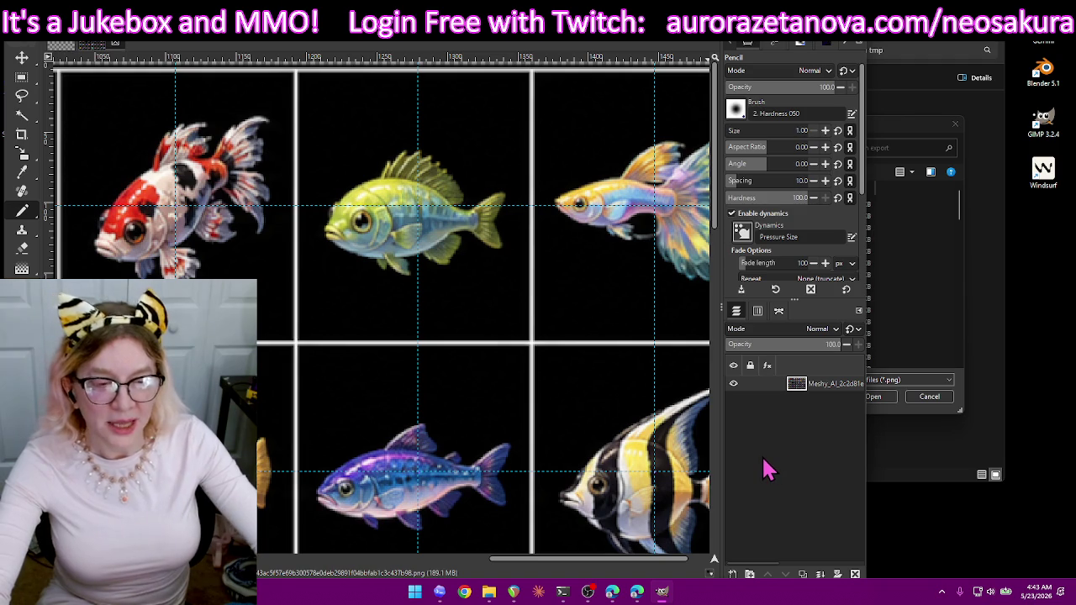
{"action": "left_click", "coordinate": [746, 575]}
- Create the new empty layer above the fish sprite sheet and scroll down the sheet
{"action": "left_click", "coordinate": [526, 461]}
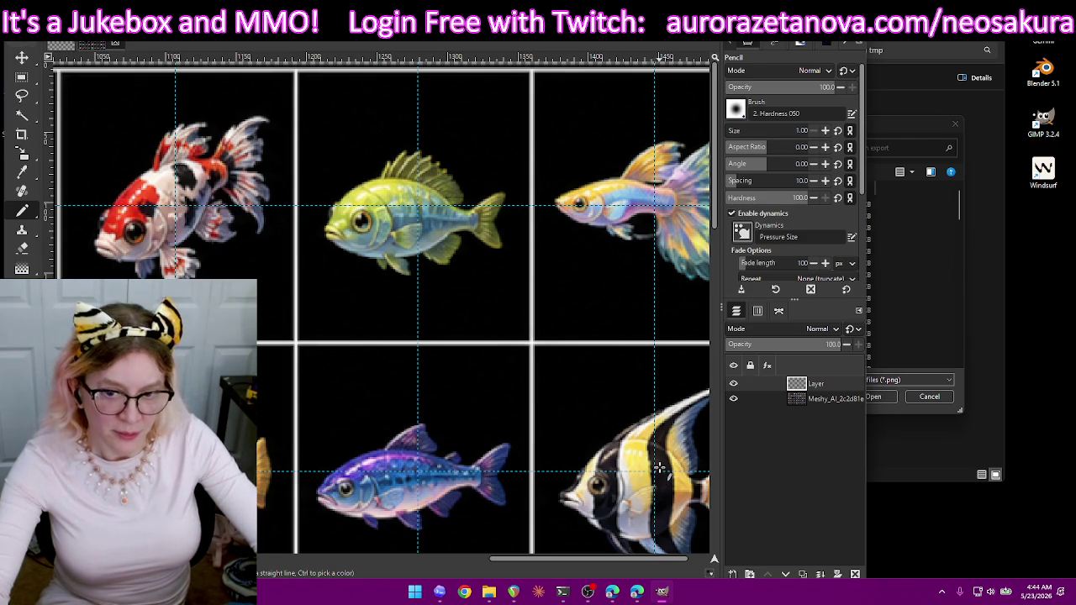
{"action": "scroll", "coordinate": [657, 472], "scroll_direction": "down", "scroll_amount": 5}
{"action": "scroll", "coordinate": [658, 337], "scroll_direction": "down", "scroll_amount": 5}
{"action": "scroll", "coordinate": [659, 168], "scroll_direction": "down", "scroll_amount": 3}
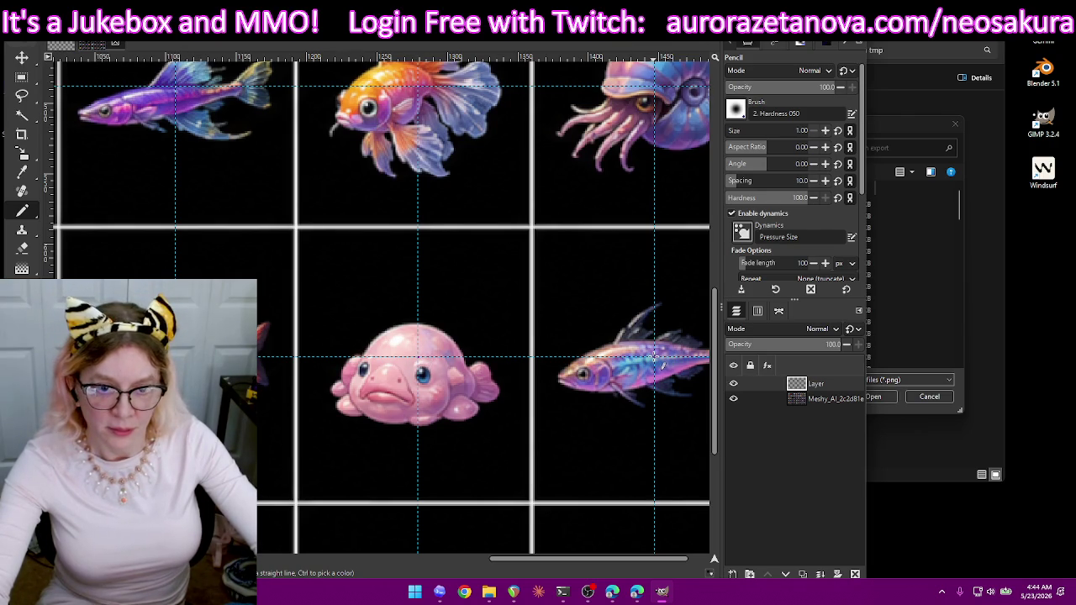
{"action": "scroll", "coordinate": [654, 360], "scroll_direction": "down", "scroll_amount": 3}
{"action": "scroll", "coordinate": [656, 360], "scroll_direction": "down", "scroll_amount": 2}
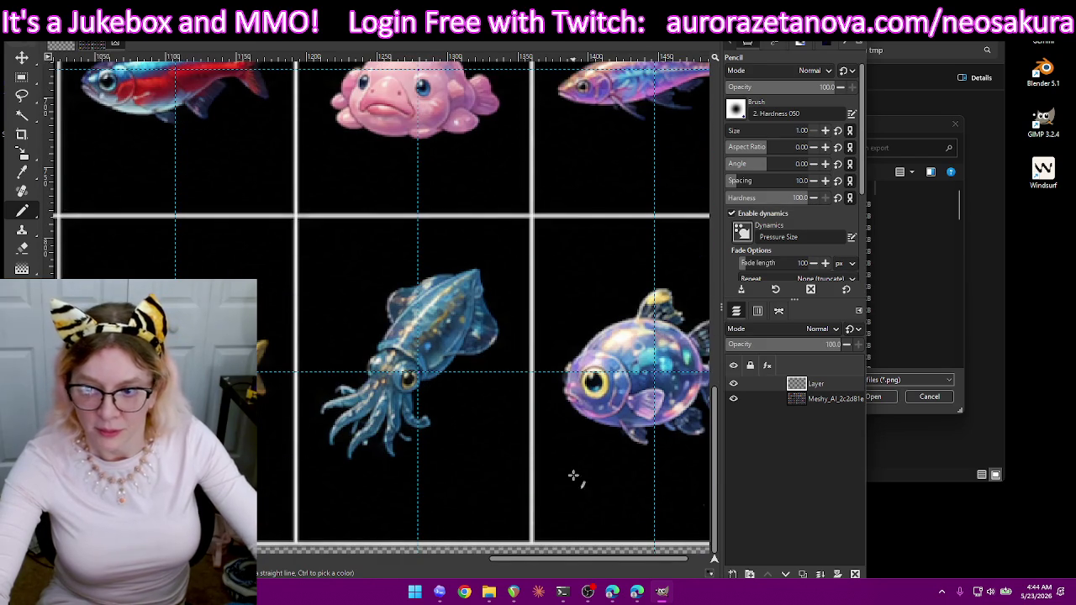
{"action": "mouse_move", "coordinate": [600, 563]}
{"action": "left_mouse_down"}
{"action": "mouse_move", "coordinate": [505, 567]}
{"action": "mouse_move", "coordinate": [392, 559]}
{"action": "mouse_move", "coordinate": [386, 548]}
{"action": "left_mouse_up"}
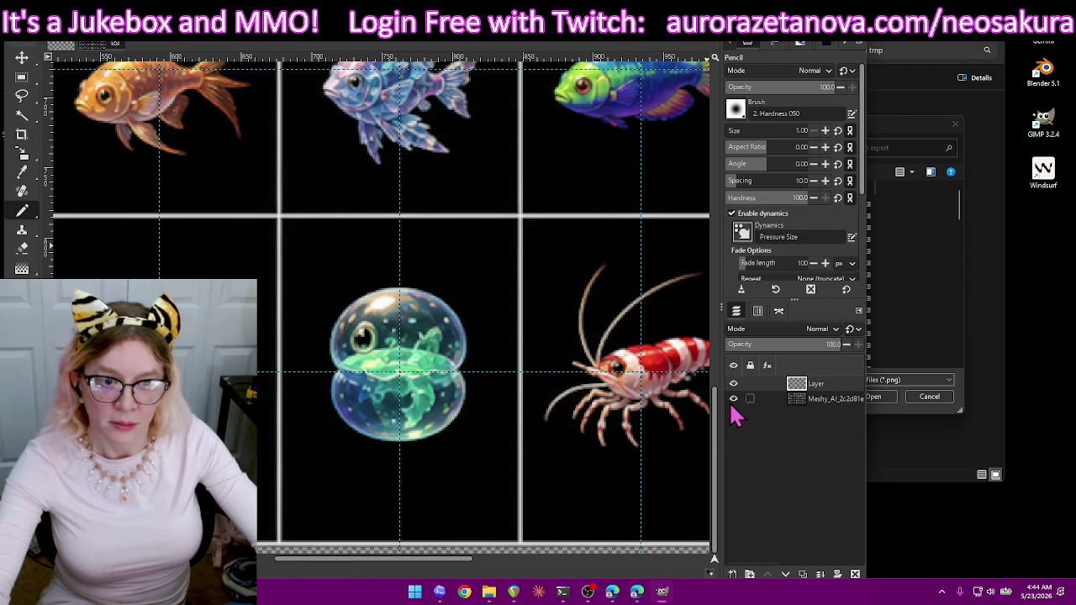
- Check the grid down through the eel and mandarin-fish rows, then hide the sprite sheet layer
{"action": "left_click_drag", "start_coordinate": [719, 432], "coordinate": [711, 227]}
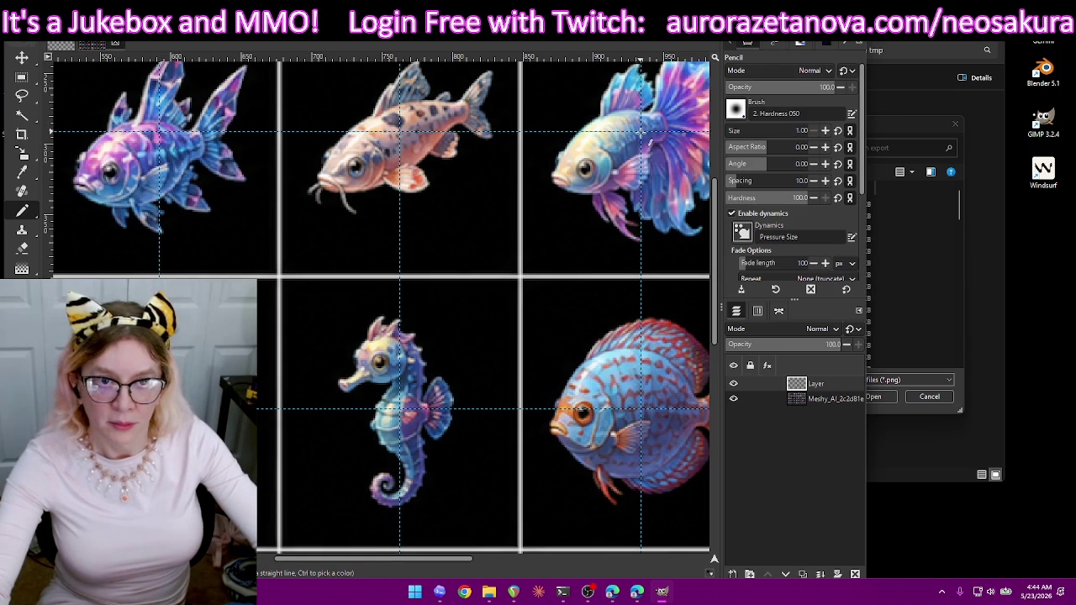
{"action": "left_click_drag", "start_coordinate": [719, 345], "coordinate": [723, 190]}
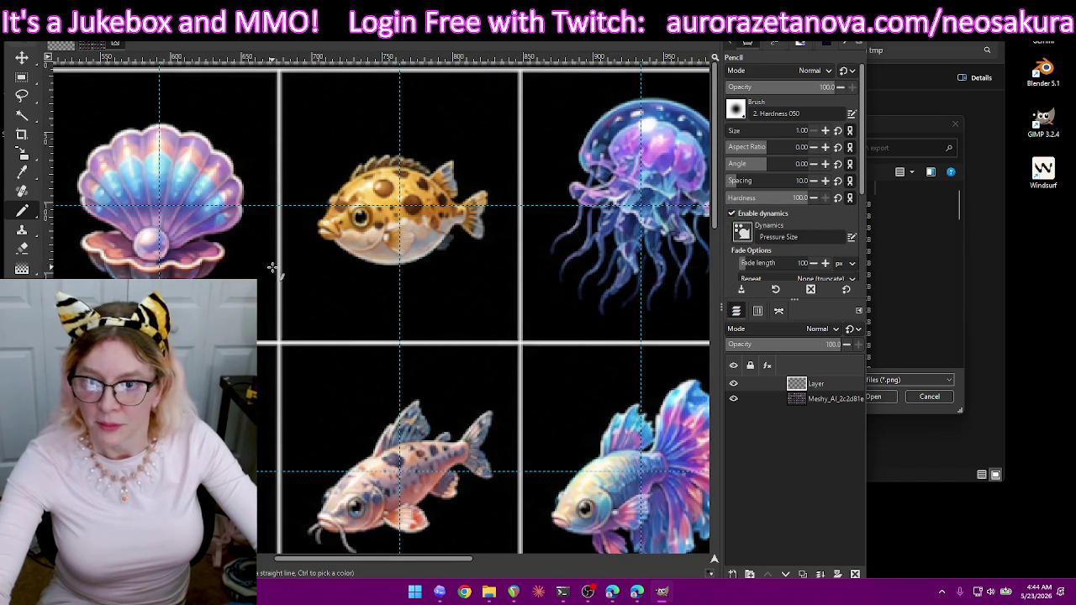
{"action": "left_click_drag", "start_coordinate": [461, 567], "coordinate": [227, 557]}
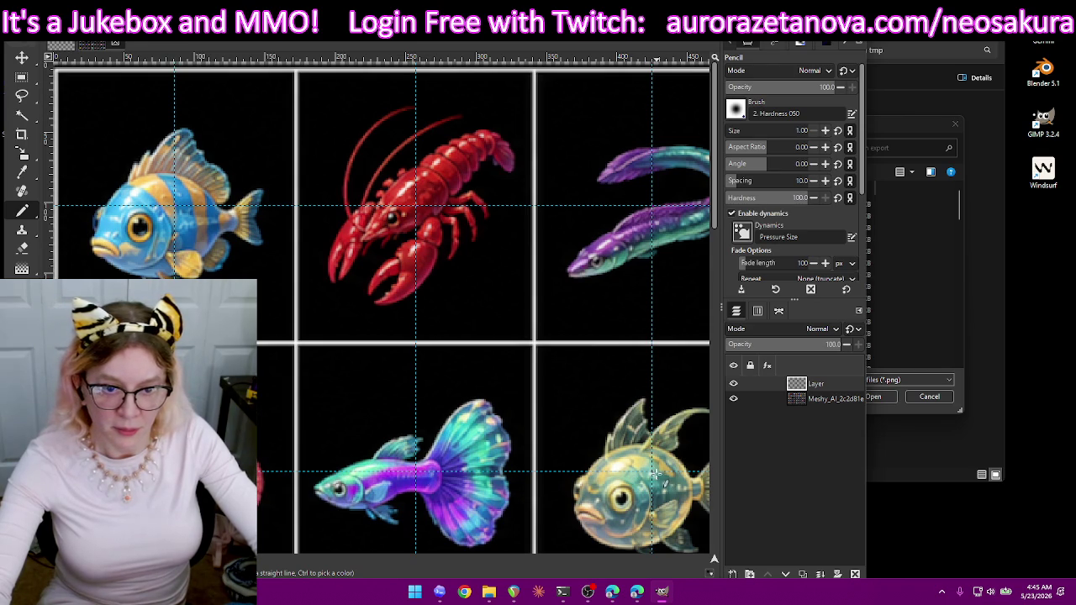
{"action": "scroll", "coordinate": [639, 420], "scroll_direction": "down", "scroll_amount": 5}
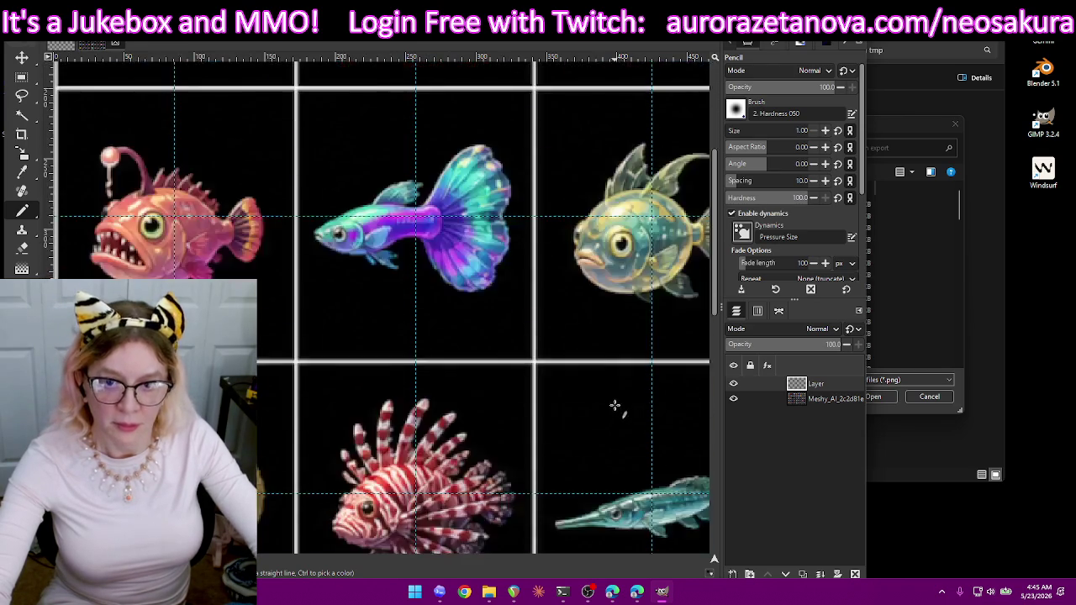
{"action": "scroll", "coordinate": [629, 384], "scroll_direction": "down", "scroll_amount": 5}
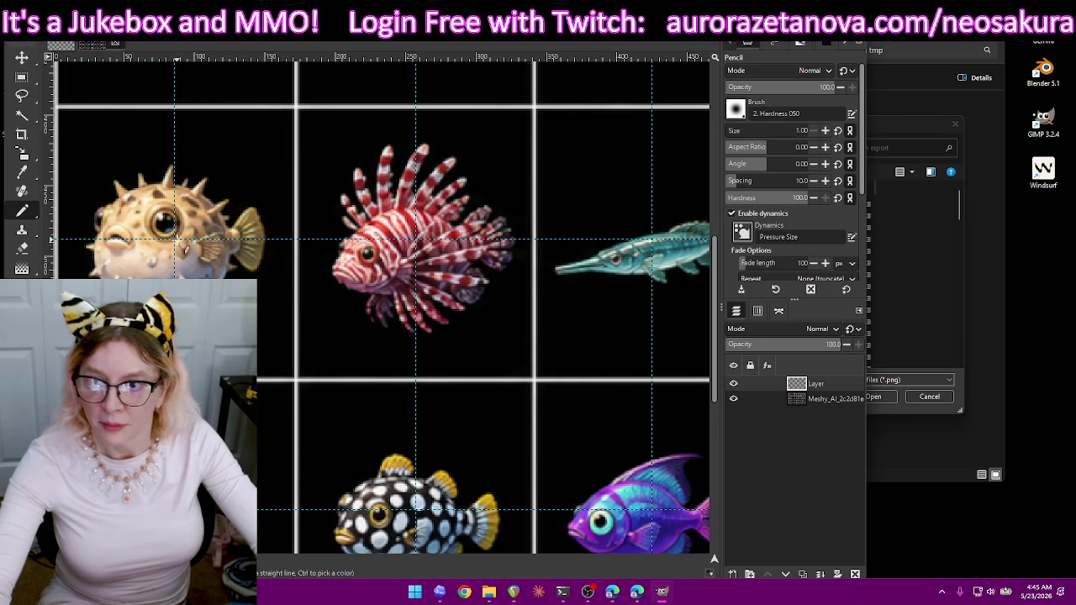
{"action": "scroll", "coordinate": [180, 242], "scroll_direction": "down", "scroll_amount": 3}
{"action": "scroll", "coordinate": [194, 256], "scroll_direction": "down", "scroll_amount": 2}
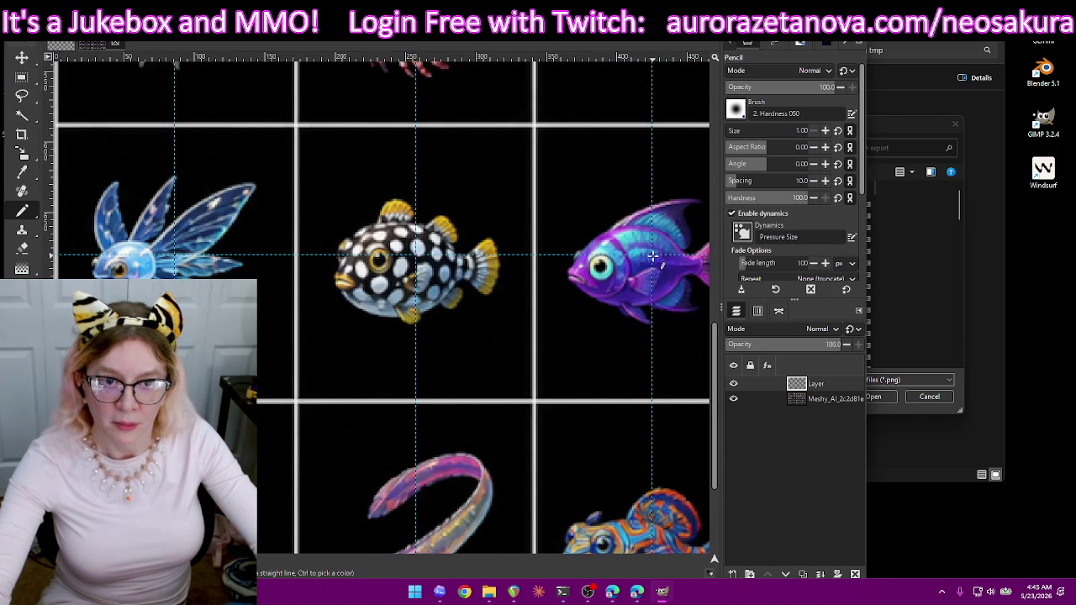
{"action": "scroll", "coordinate": [656, 257], "scroll_direction": "down", "scroll_amount": 1}
{"action": "scroll", "coordinate": [661, 260], "scroll_direction": "down", "scroll_amount": 2}
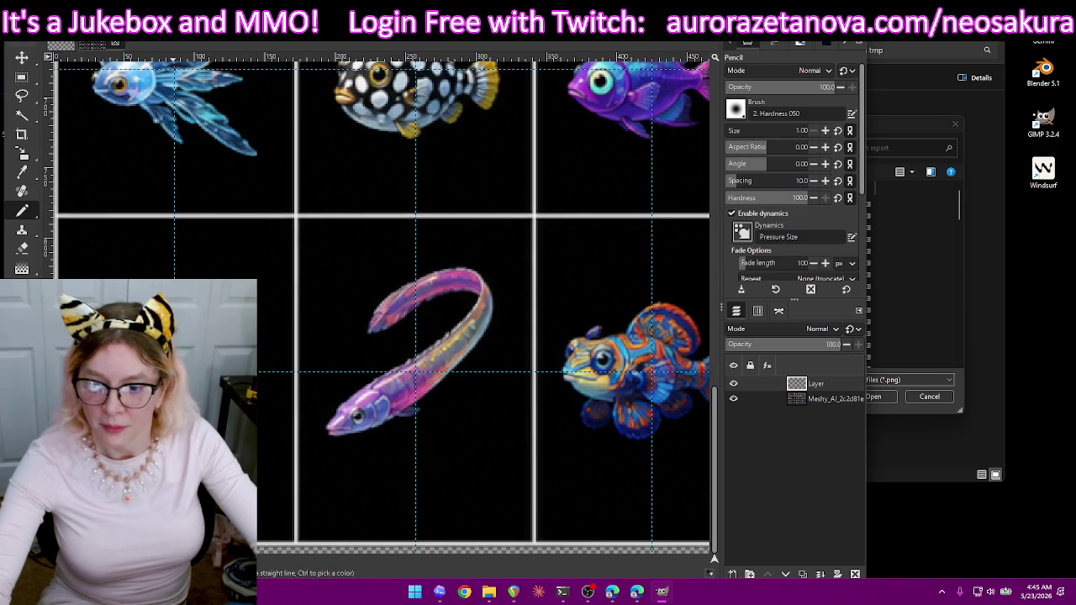
{"action": "left_click", "coordinate": [734, 398]}
- Export the grid-line image as map6.png with default PNG options, then minimize GIMP
{"action": "key", "text": "ctrl+shift+e"}
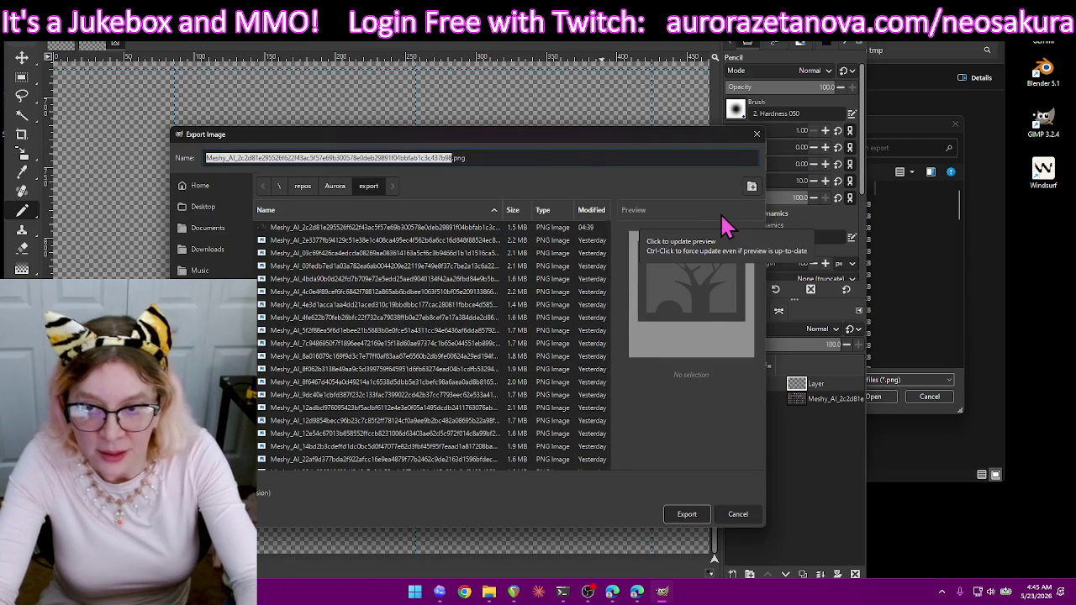
{"action": "type", "text": "map"}
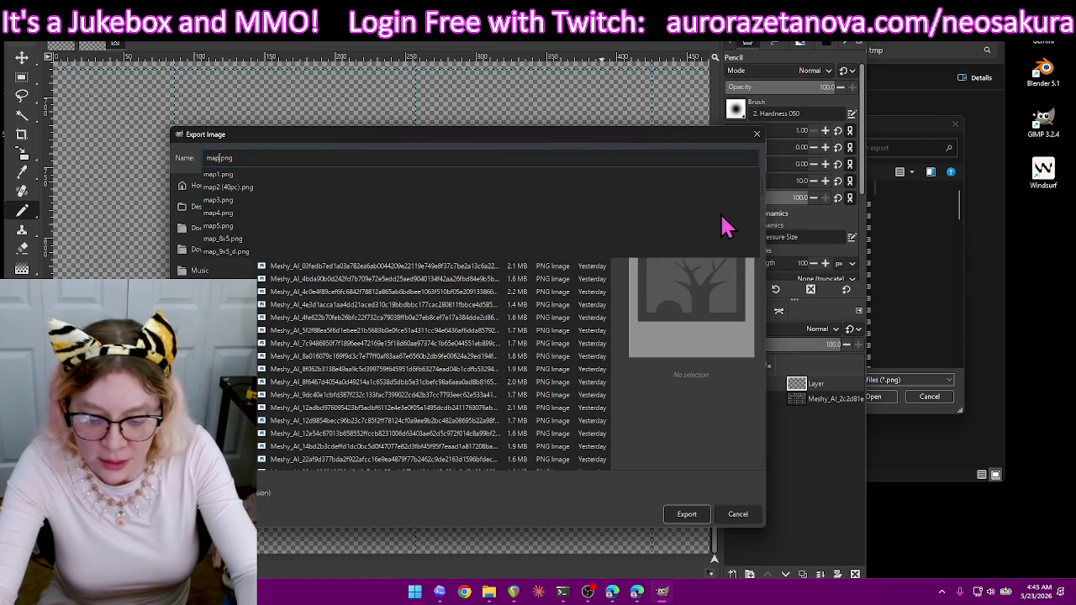
{"action": "type", "text": "6"}
{"action": "key", "text": "Return"}
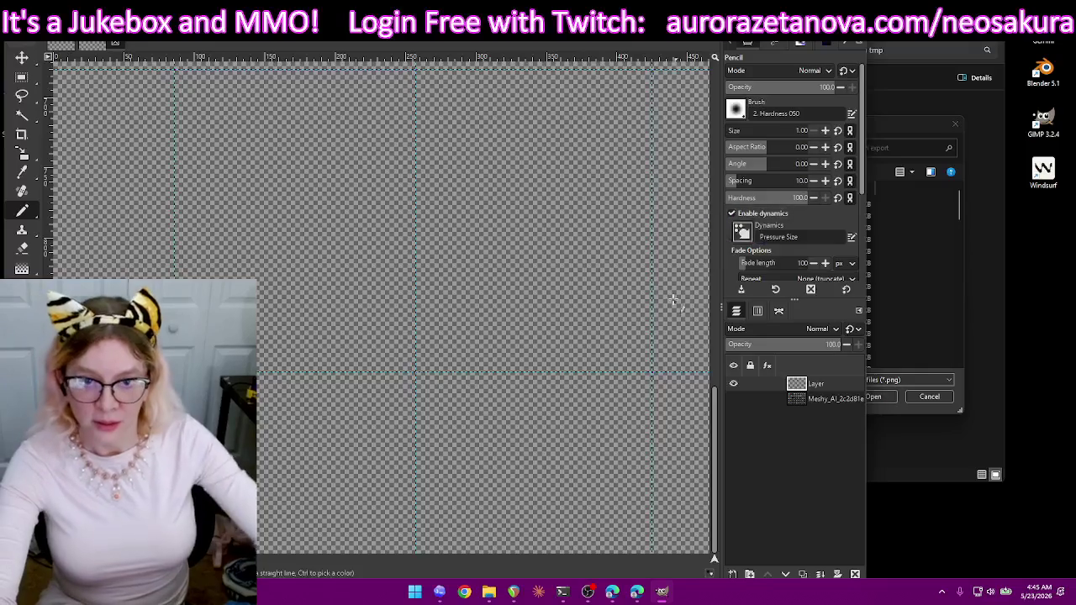
{"action": "key", "text": "Return"}
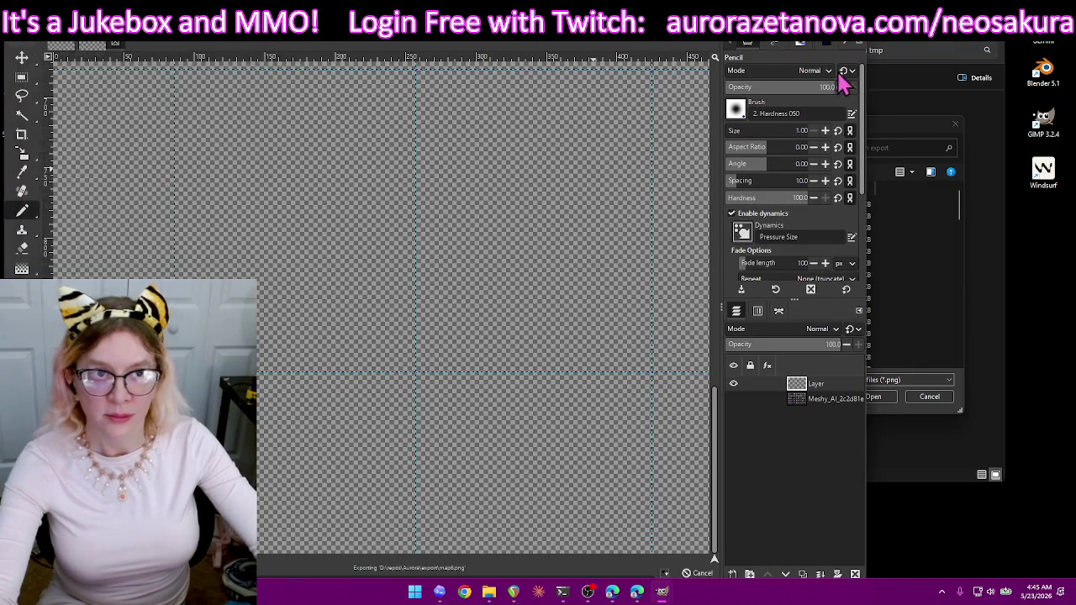
{"action": "left_click", "coordinate": [662, 592]}
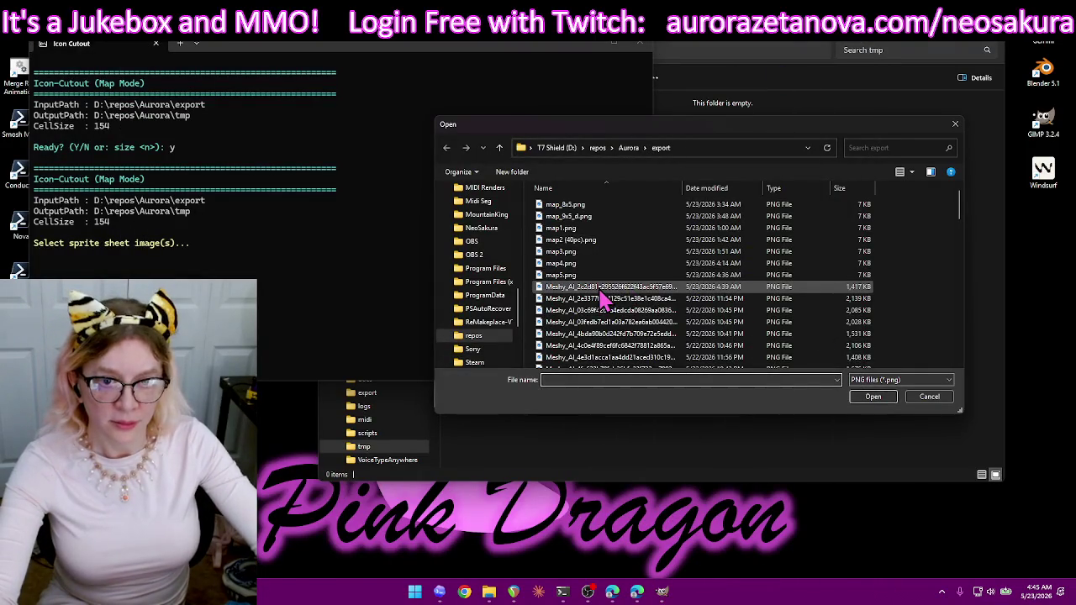
- Cut the newest Meshy_AI sprite sheet using map6.png as the map, then view the new icons in tmp
{"action": "double_click", "coordinate": [602, 290]}
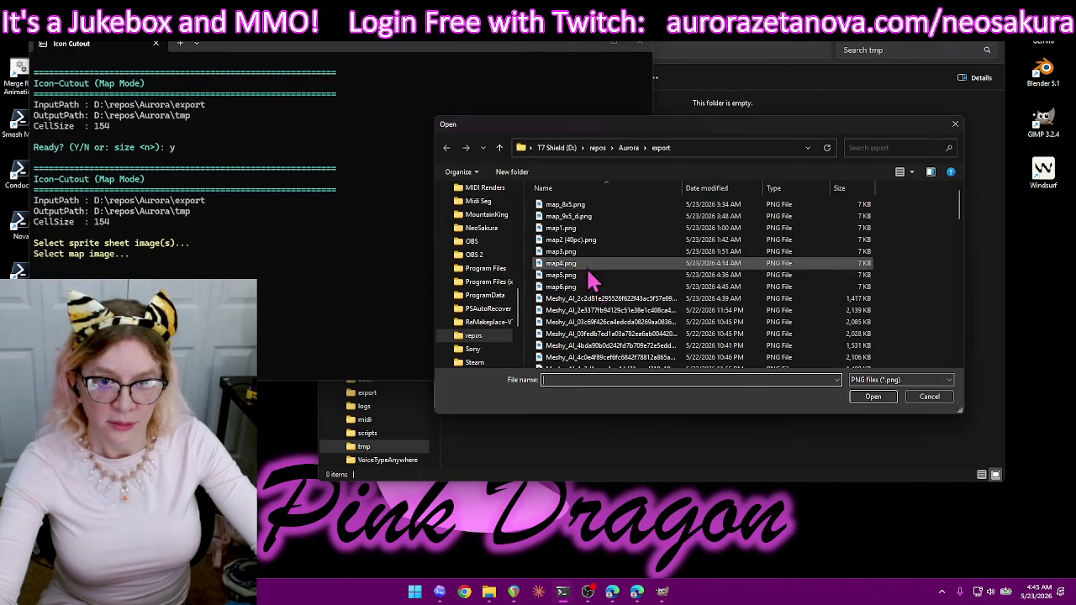
{"action": "double_click", "coordinate": [583, 288]}
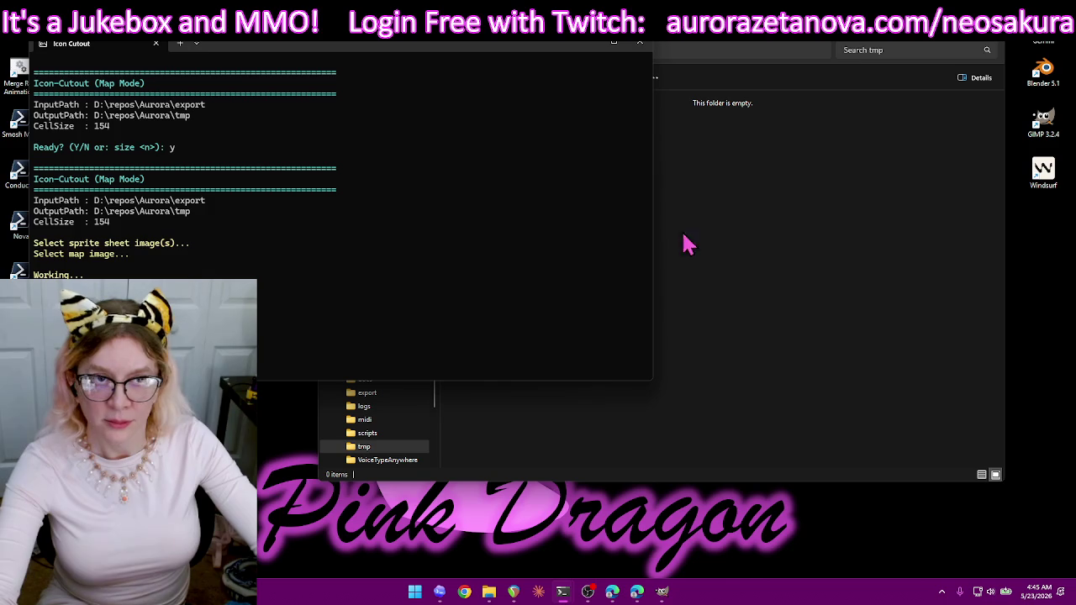
{"action": "left_click", "coordinate": [869, 49]}
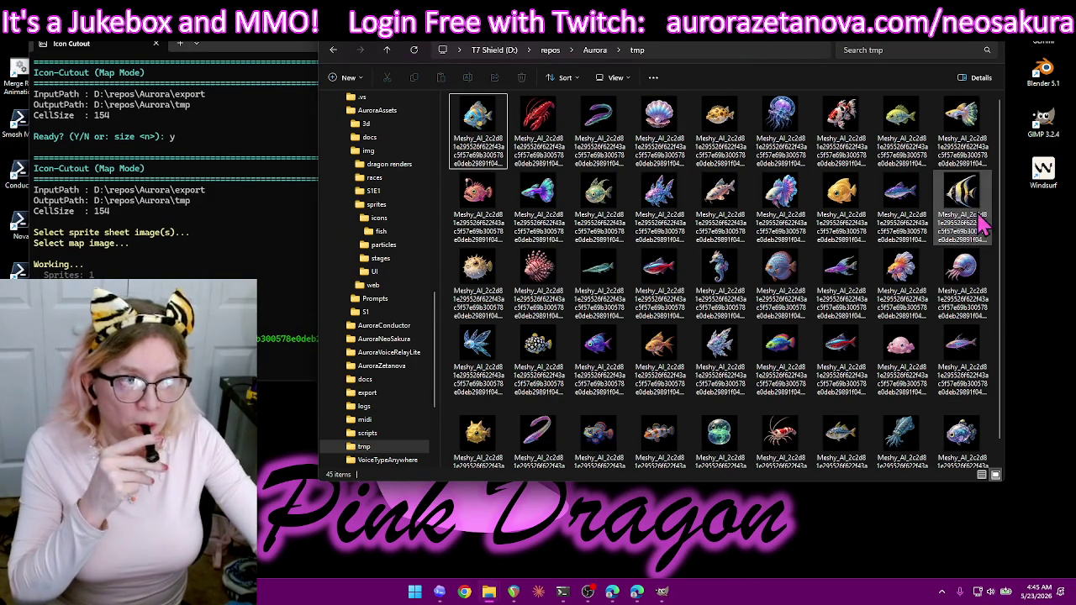
{"action": "scroll", "coordinate": [1004, 269], "scroll_direction": "down", "scroll_amount": 1}
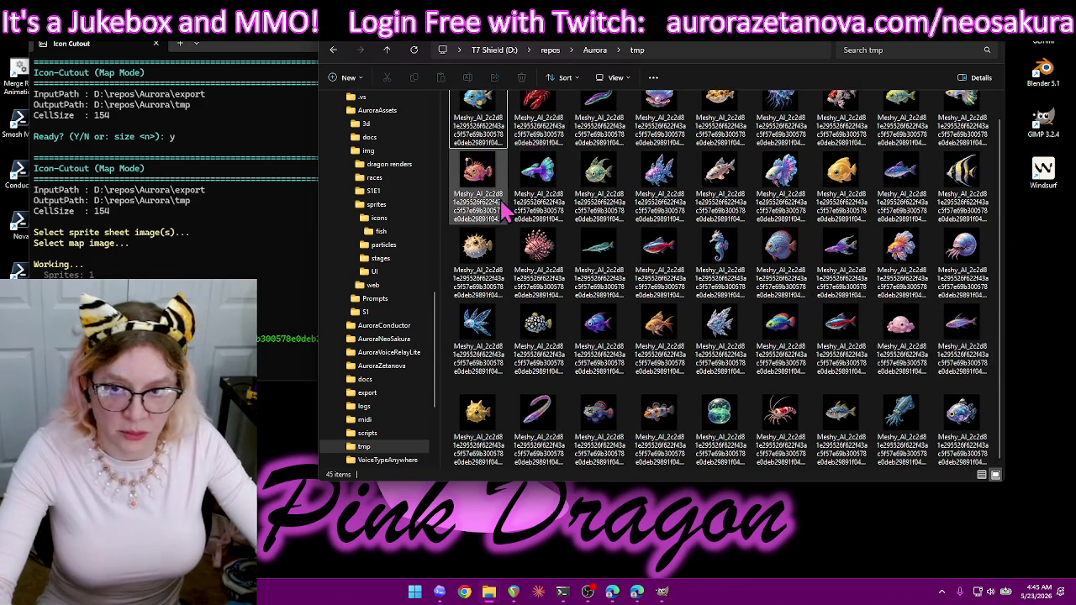
- Move all 45 new icons into the fish folder, replacing the same-named files, leaving tmp empty
{"action": "key", "text": "ctrl+a"}
{"action": "left_click_drag", "start_coordinate": [488, 217], "coordinate": [410, 239]}
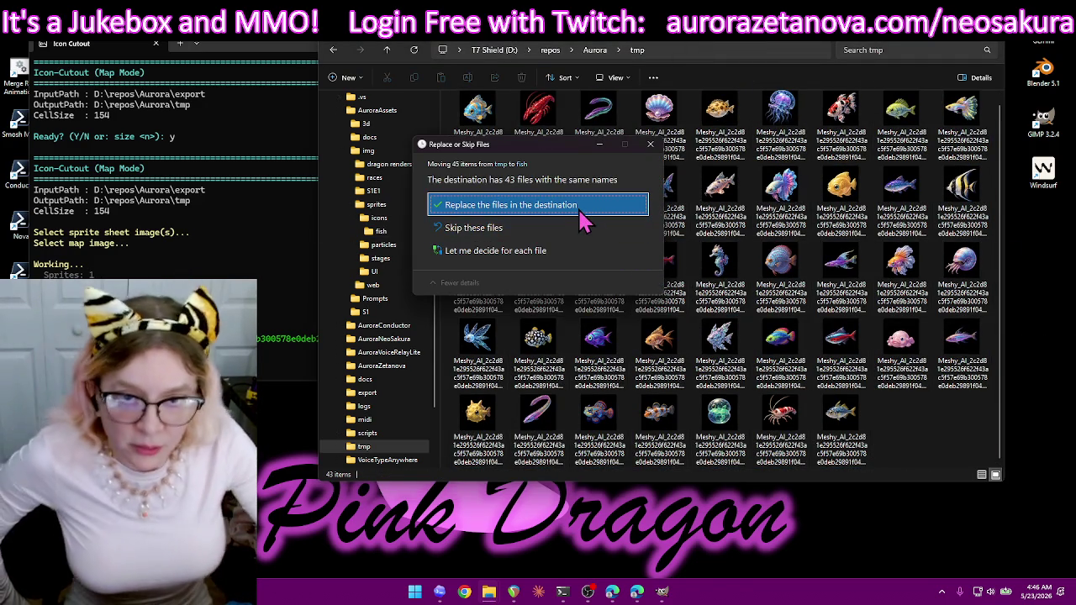
{"action": "left_click", "coordinate": [582, 209]}
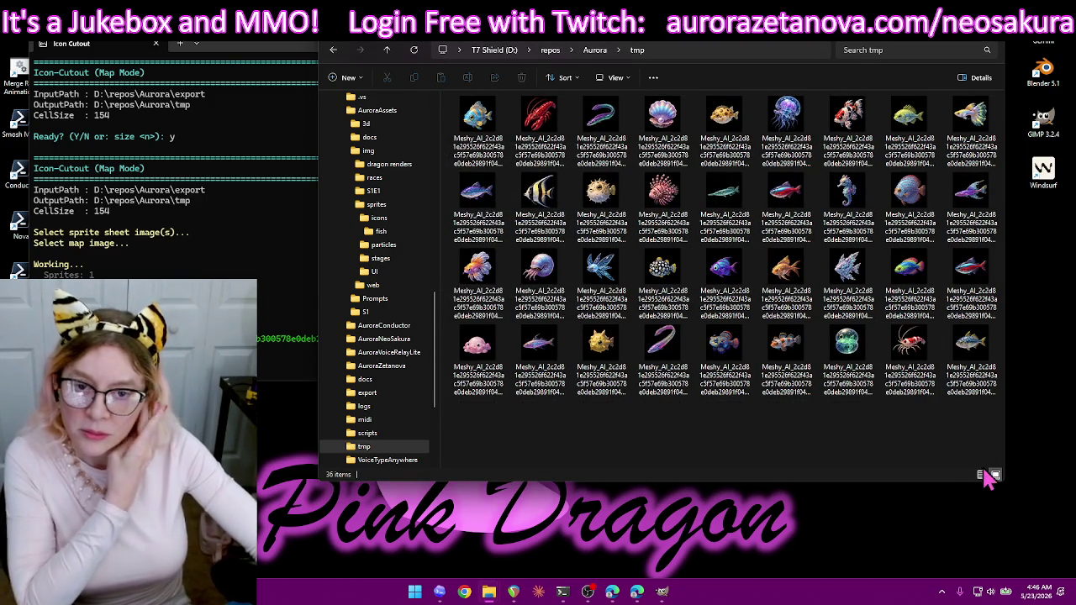
{"action": "left_click", "coordinate": [414, 50]}
{"action": "left_click", "coordinate": [263, 310]}
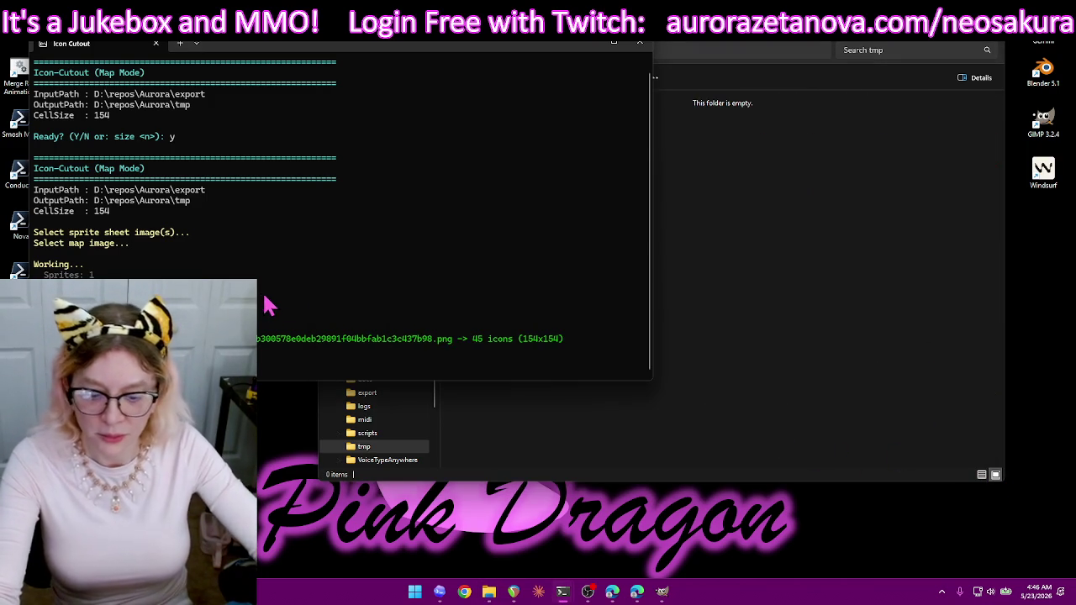
- Answer y to process another sheet, then cut the next fish sprite sheet with the center map
{"action": "type", "text": "y"}
{"action": "key", "text": "Return"}
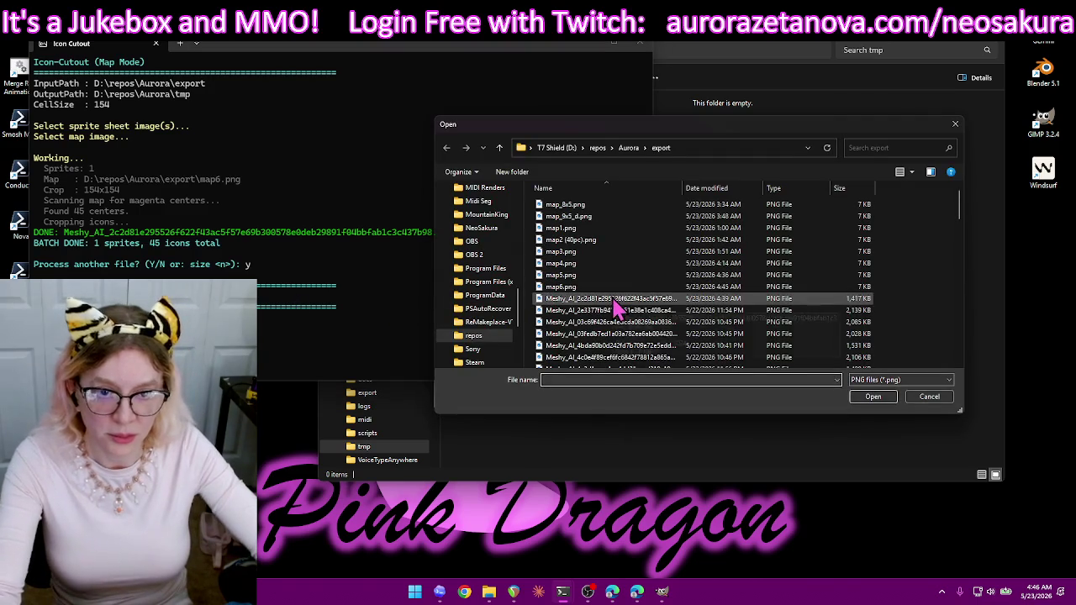
{"action": "left_click", "coordinate": [621, 309]}
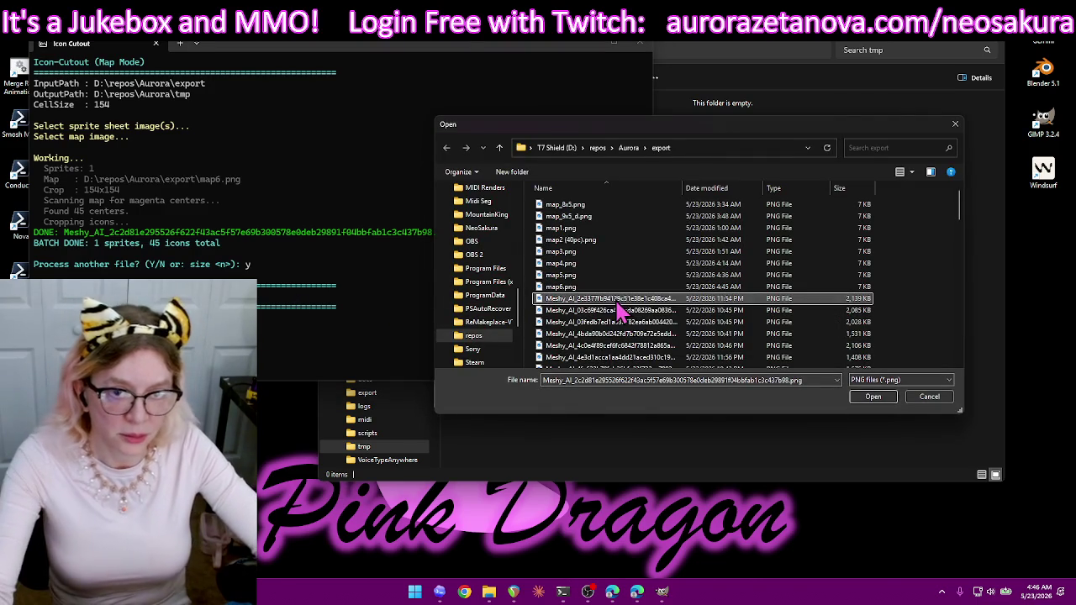
{"action": "double_click", "coordinate": [620, 299]}
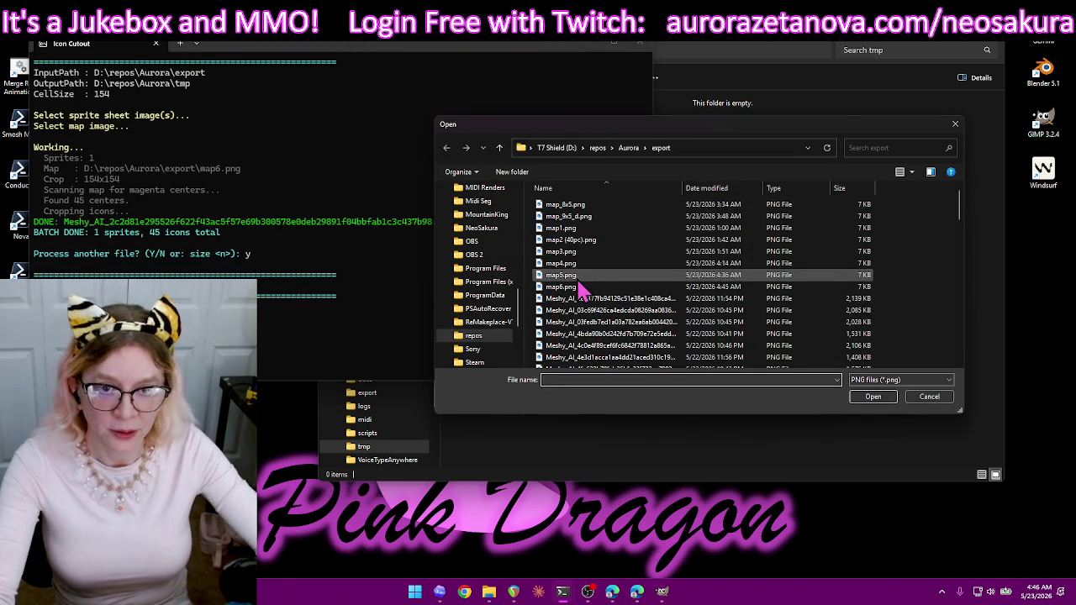
{"action": "double_click", "coordinate": [582, 231]}
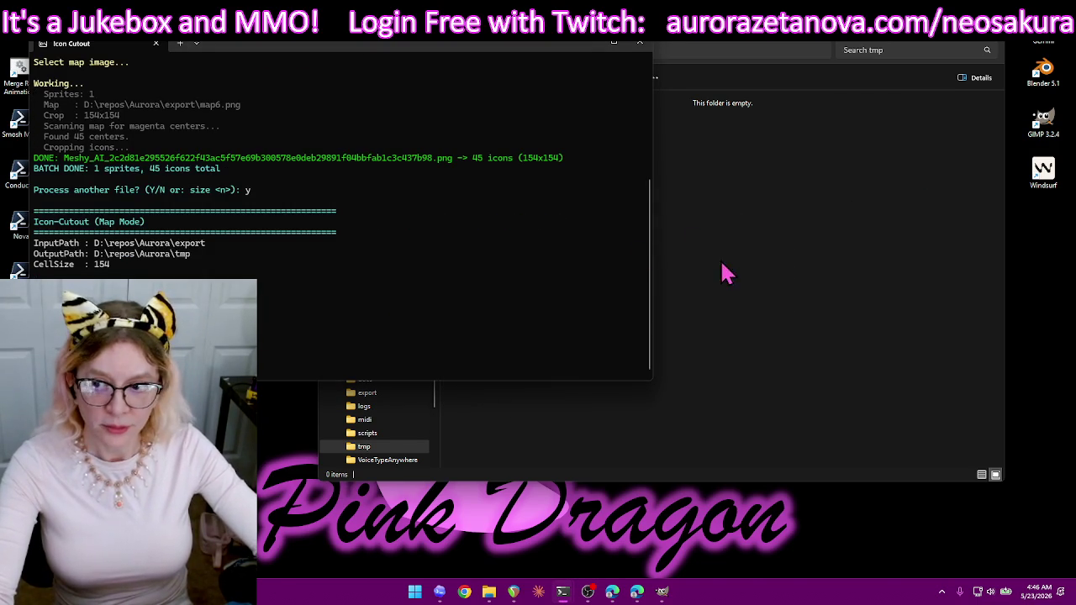
- Inspect the 45 new icons in tmp, including the golden fish, then delete them all
{"action": "left_click", "coordinate": [814, 42]}
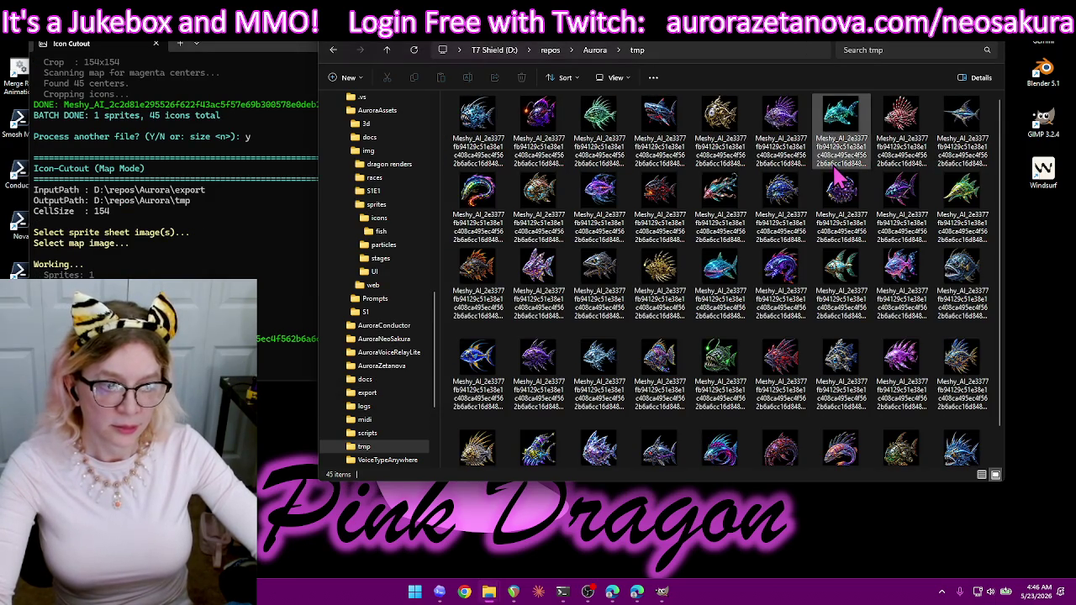
{"action": "scroll", "coordinate": [833, 143], "scroll_direction": "down", "scroll_amount": 1}
{"action": "scroll", "coordinate": [768, 294], "scroll_direction": "up", "scroll_amount": 1}
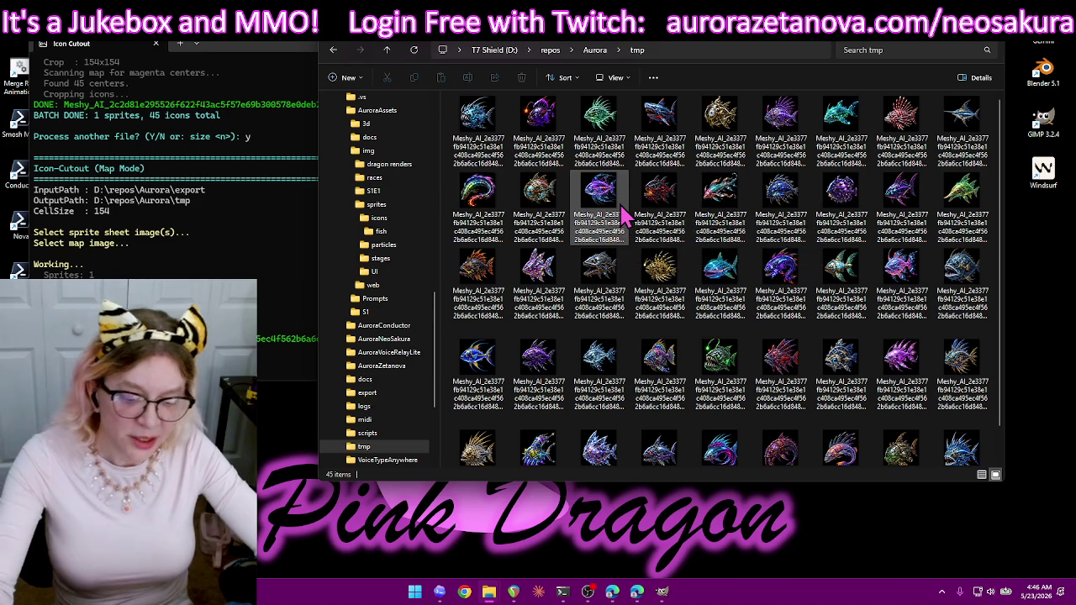
{"action": "left_click", "coordinate": [664, 263]}
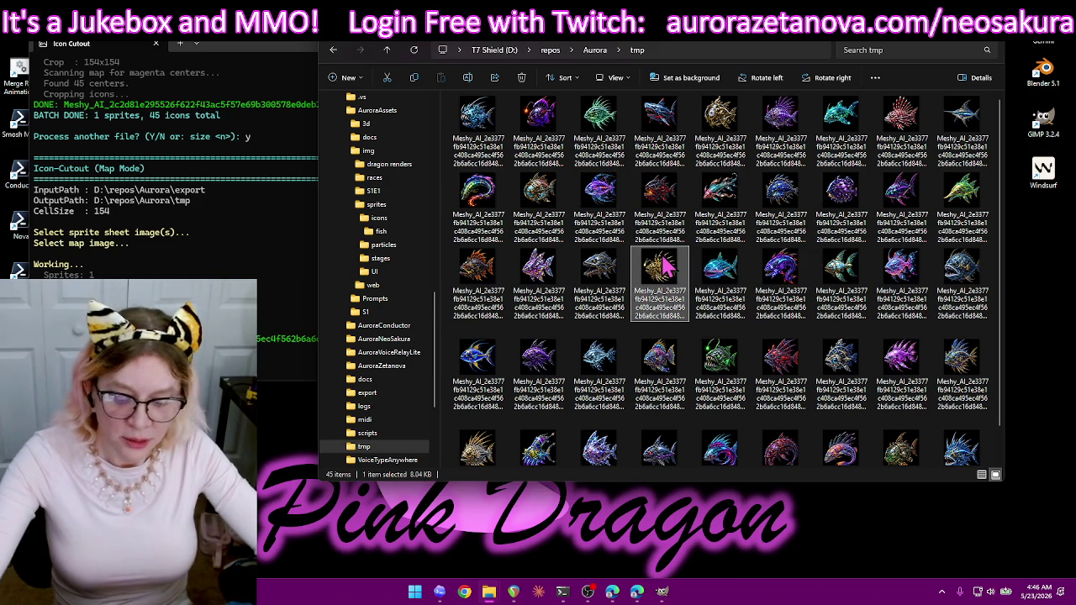
{"action": "key", "text": "ctrl+a"}
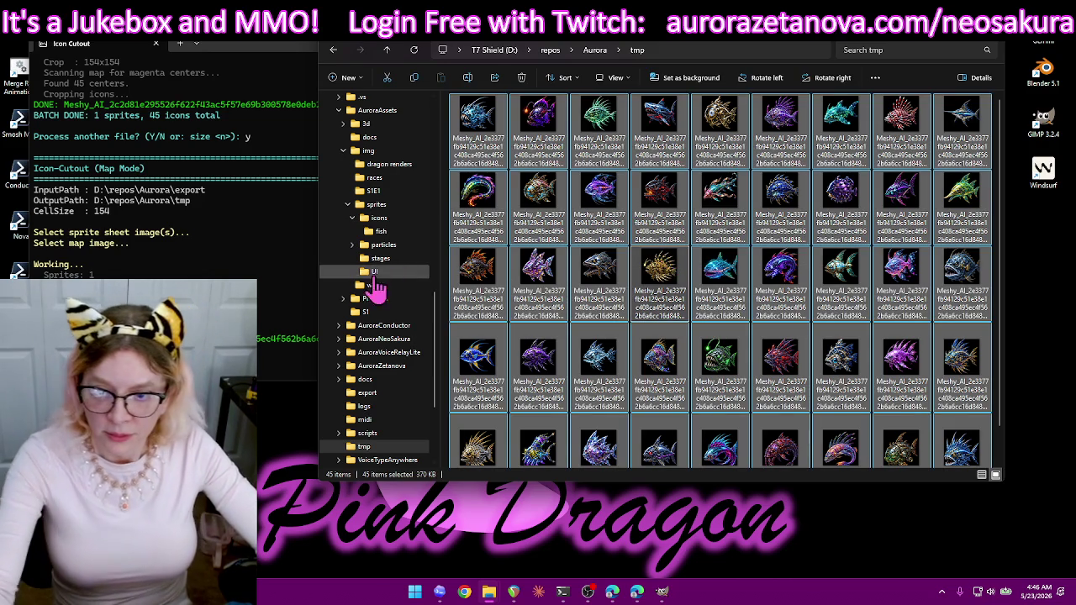
{"action": "key", "text": "Delete"}
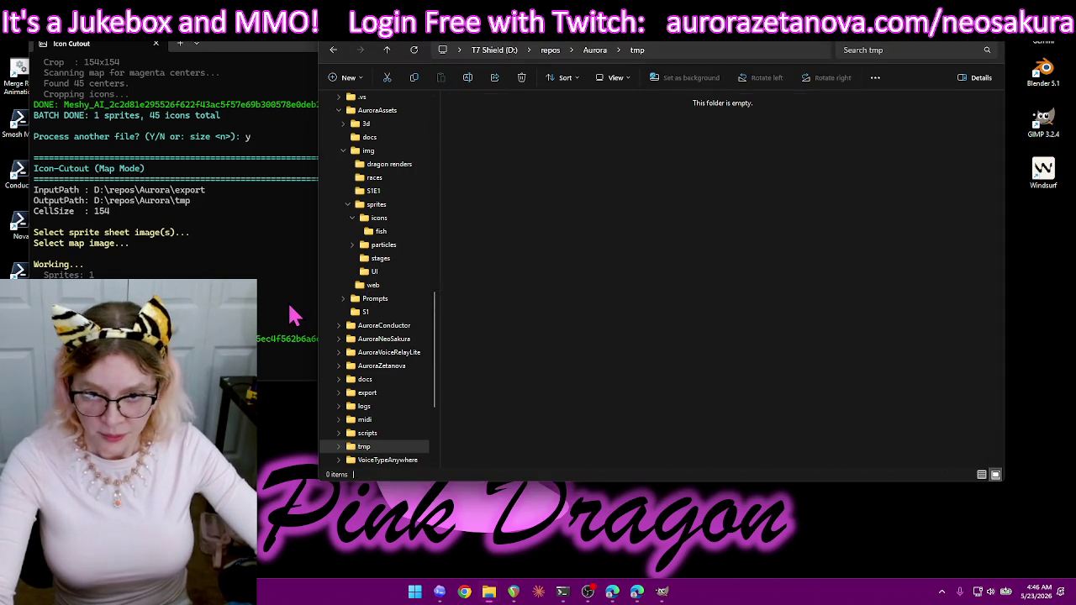
{"action": "left_click", "coordinate": [290, 316]}
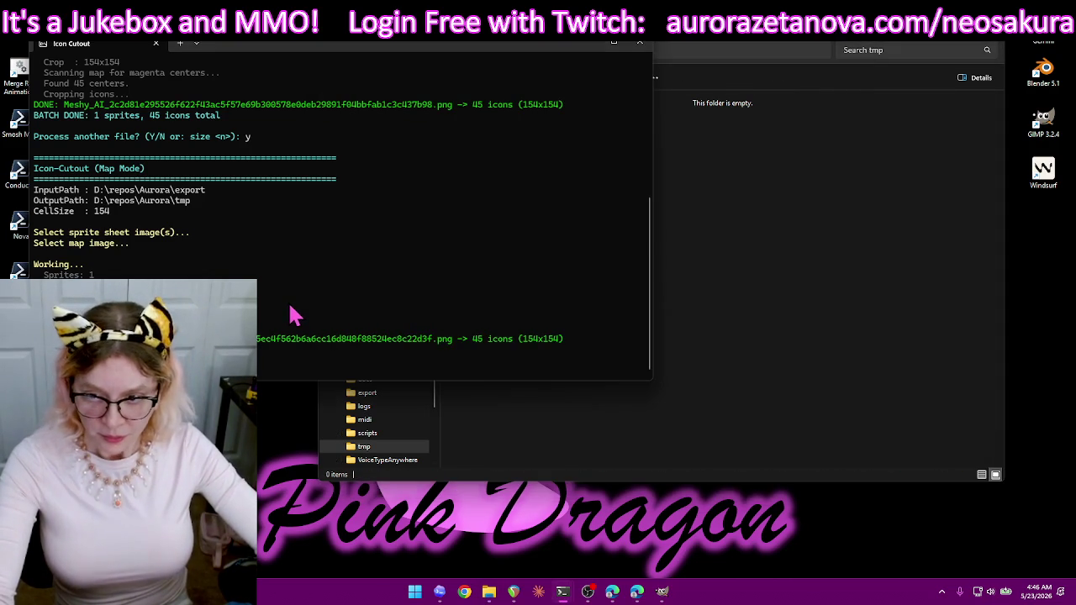
- Answer y again and cut a further fish sprite sheet using the center map image
{"action": "type", "text": "y"}
{"action": "key", "text": "Return"}
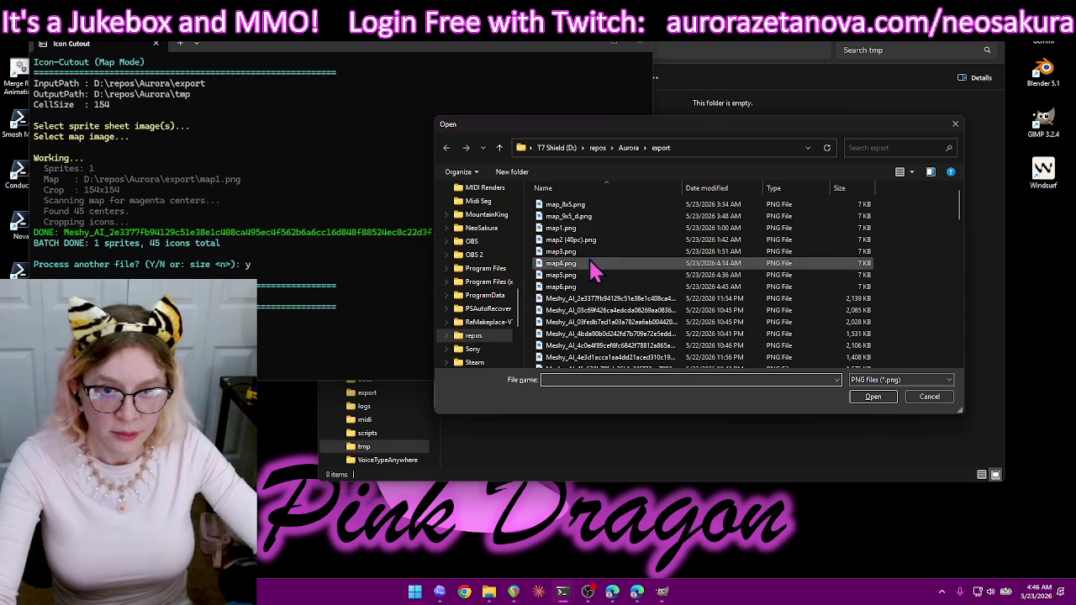
{"action": "left_click", "coordinate": [611, 301]}
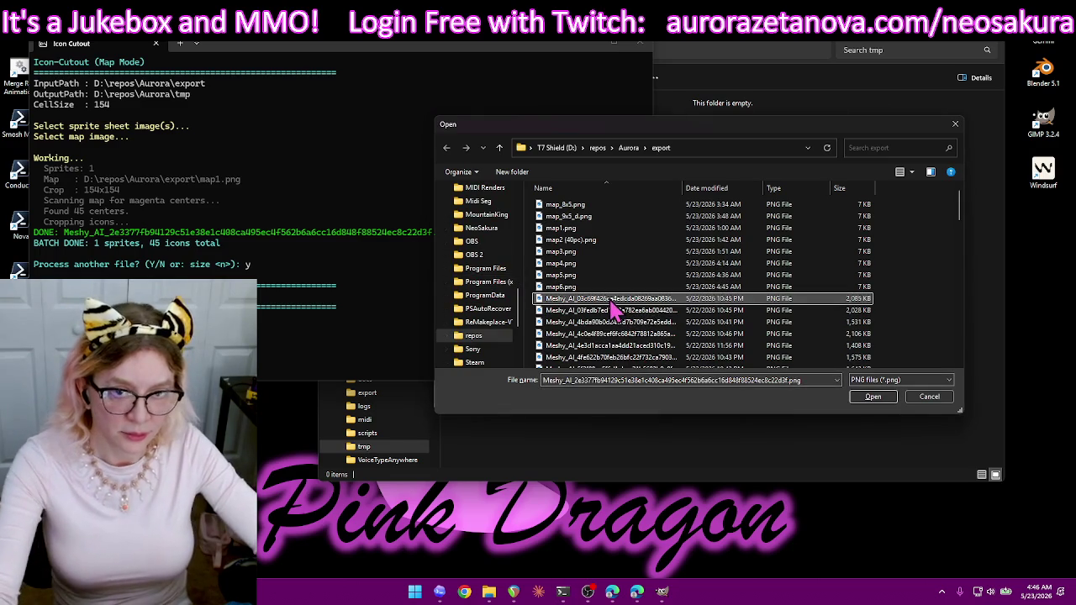
{"action": "double_click", "coordinate": [608, 301]}
{"action": "double_click", "coordinate": [610, 227]}
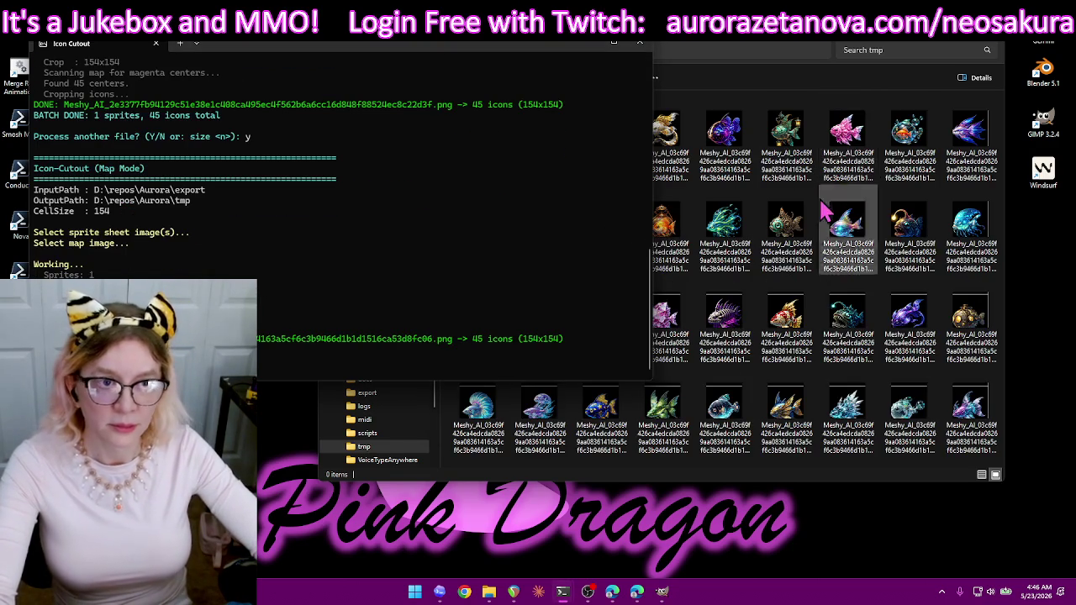
- Review the 45 new icons in tmp and delete them all
{"action": "left_click", "coordinate": [828, 225]}
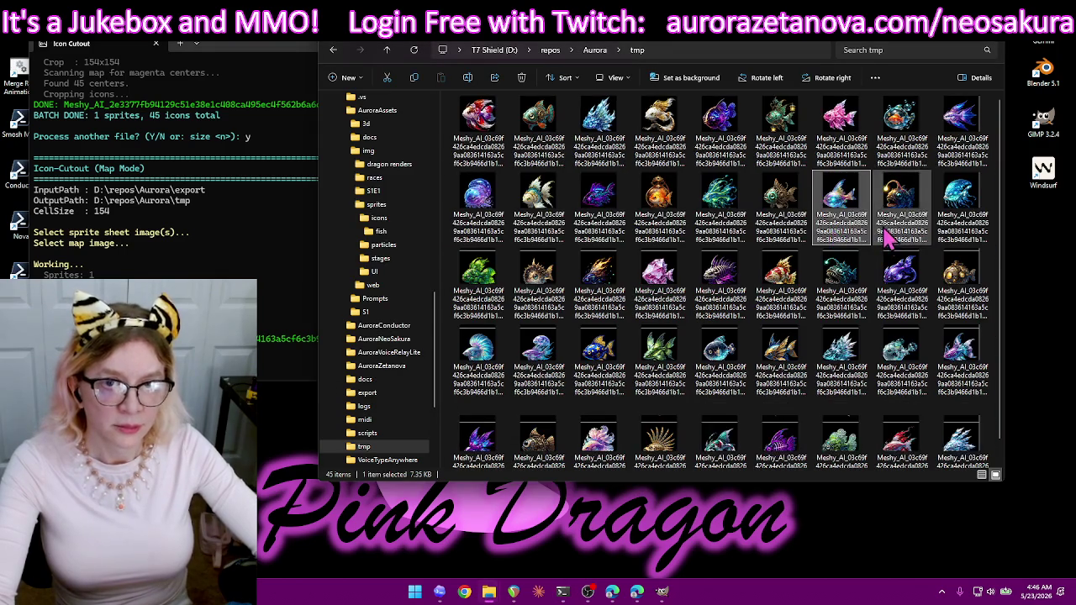
{"action": "scroll", "coordinate": [893, 244], "scroll_direction": "down", "scroll_amount": 1}
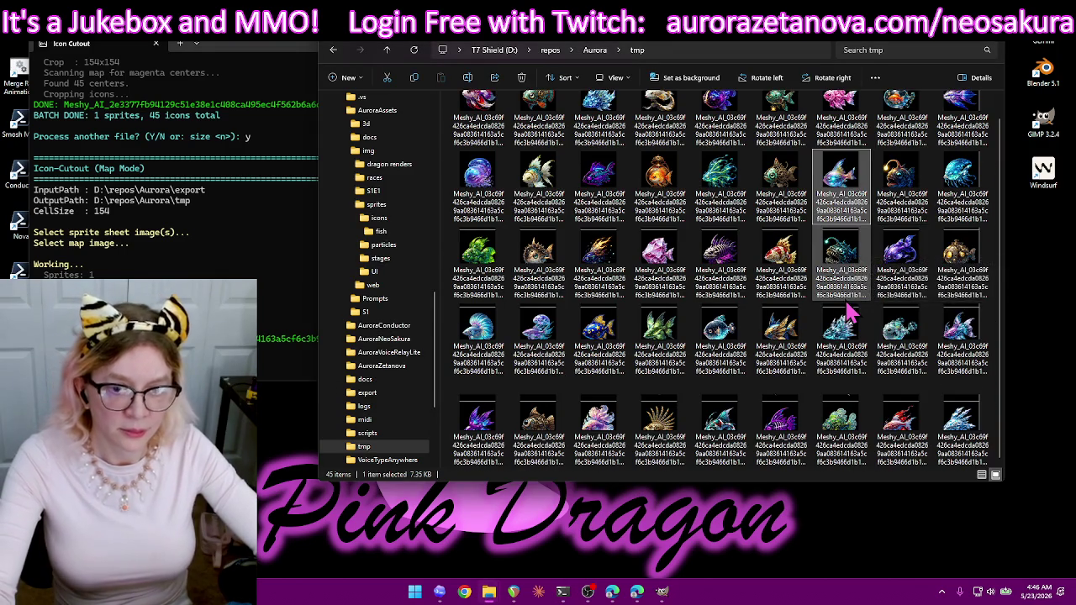
{"action": "key", "text": "ctrl+a"}
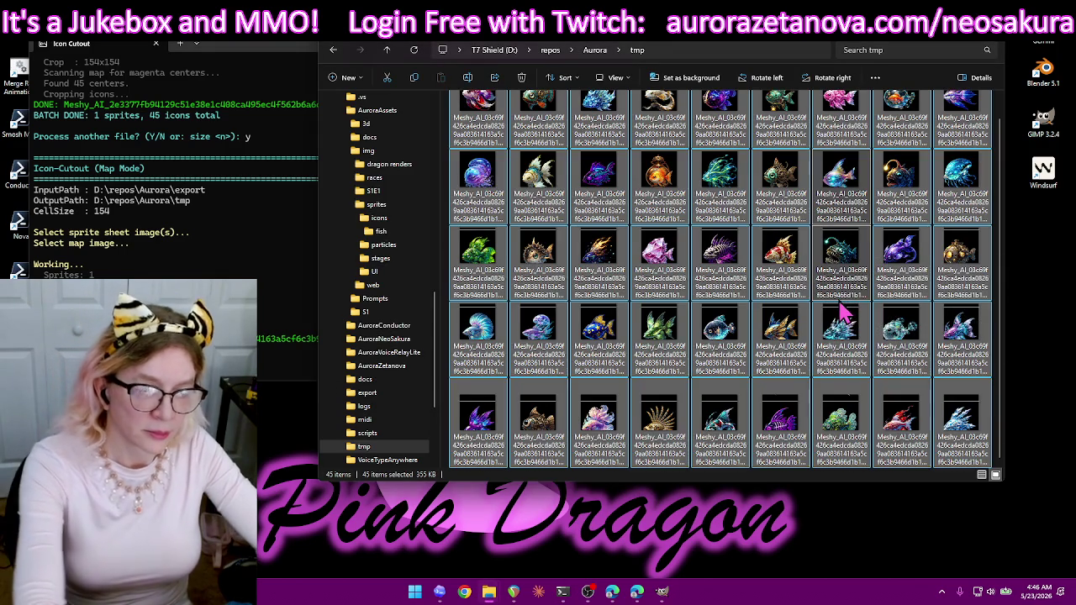
{"action": "key", "text": "Delete"}
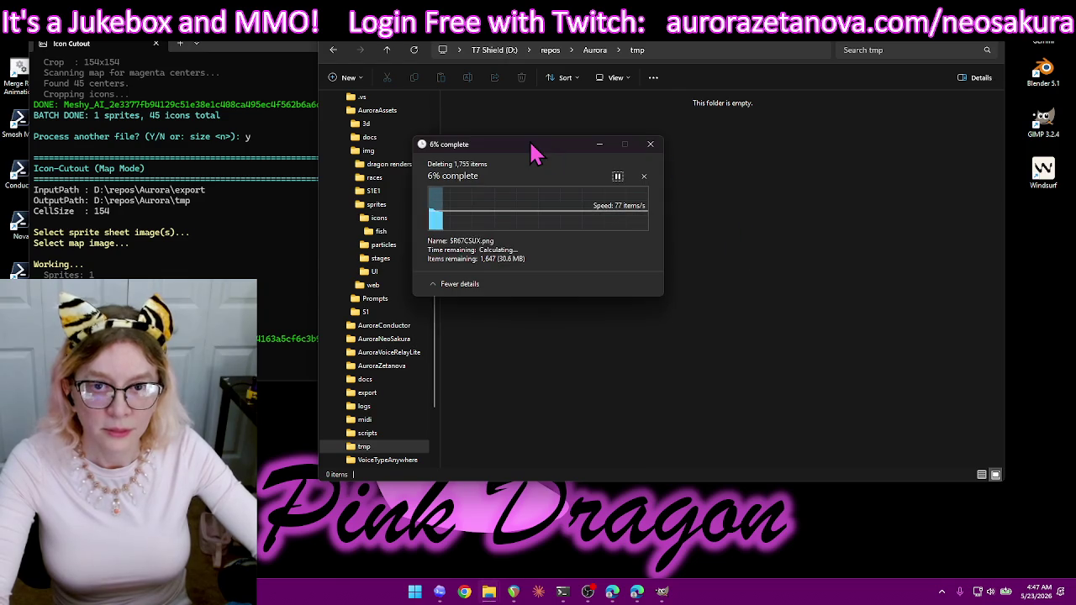
- Minimize the 1,755-item deletion progress dialog and move it to the lower left of the screen
{"action": "left_click", "coordinate": [599, 144]}
{"action": "left_click_drag", "start_coordinate": [533, 152], "coordinate": [156, 410]}
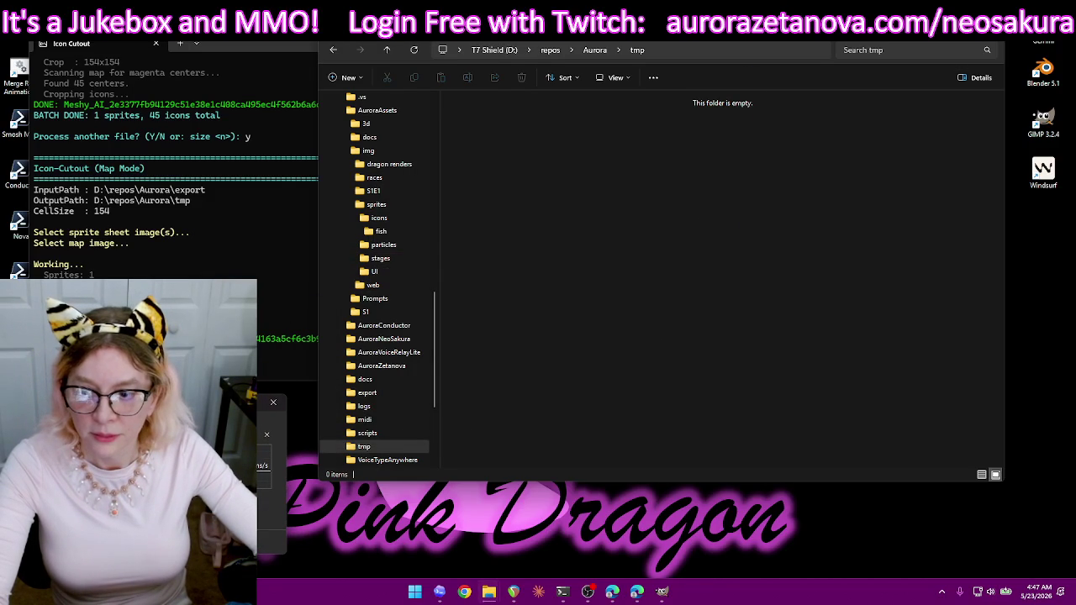